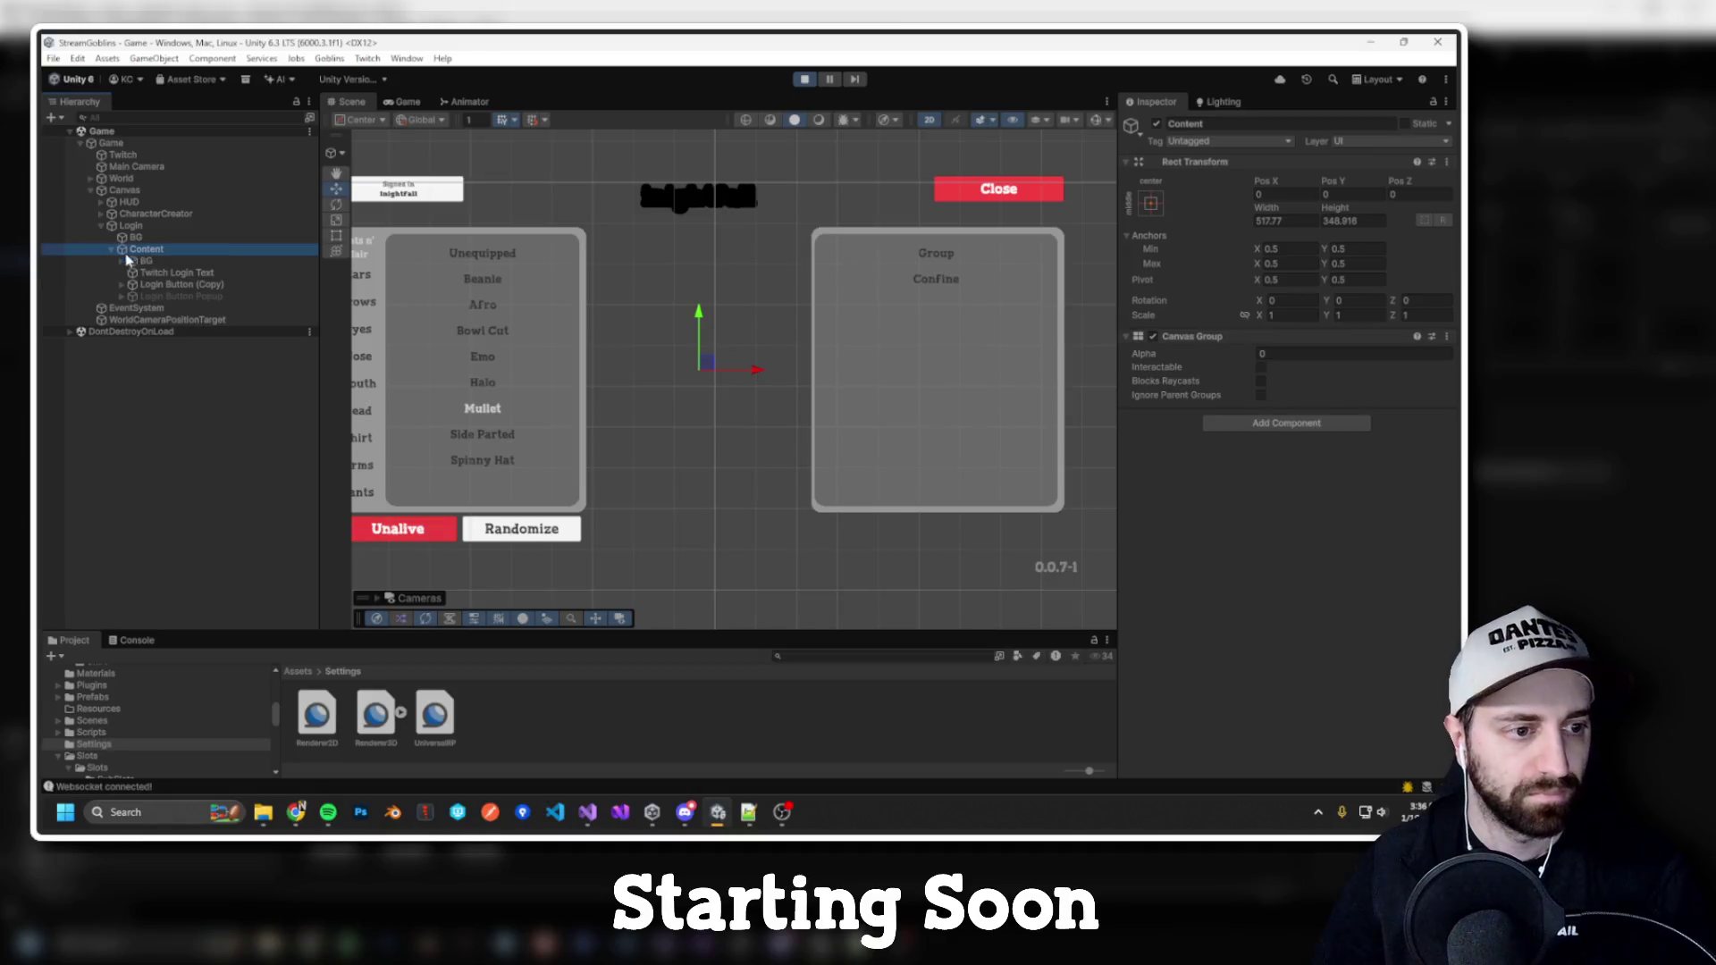
Step: Stop the running game and toggle the HUD's scene visibility off and back on
scroll(716, 253, "up", 3)
scroll(716, 253, "down", 5)
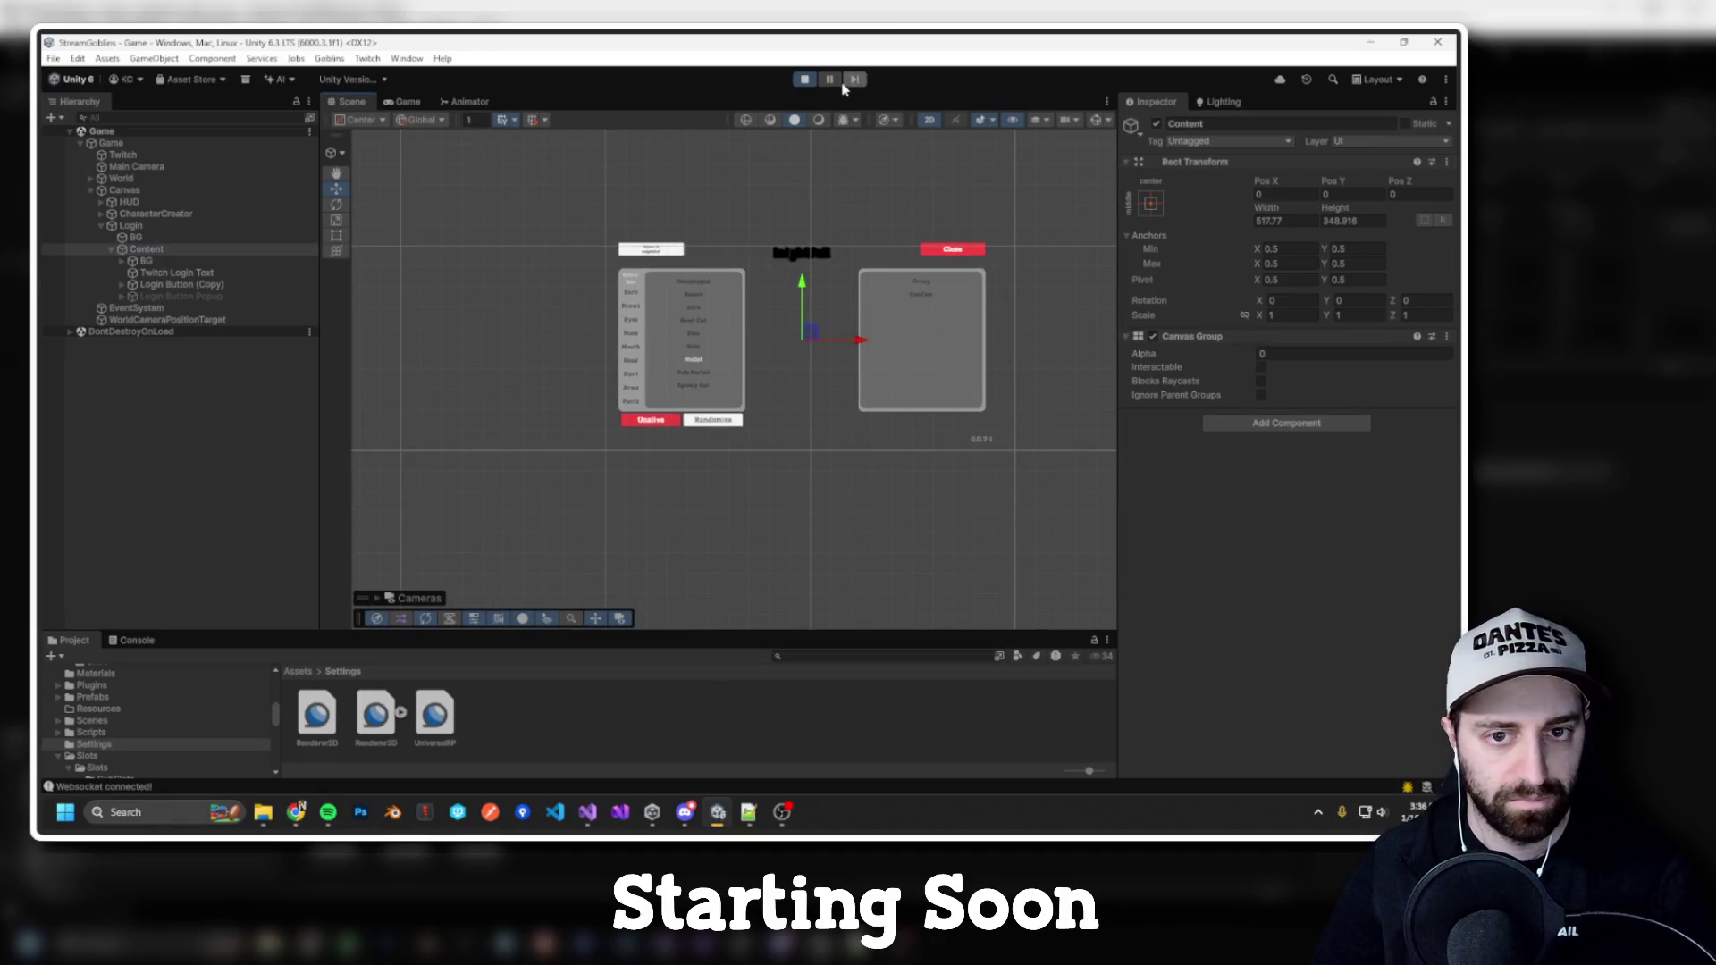
key("ctrl+p")
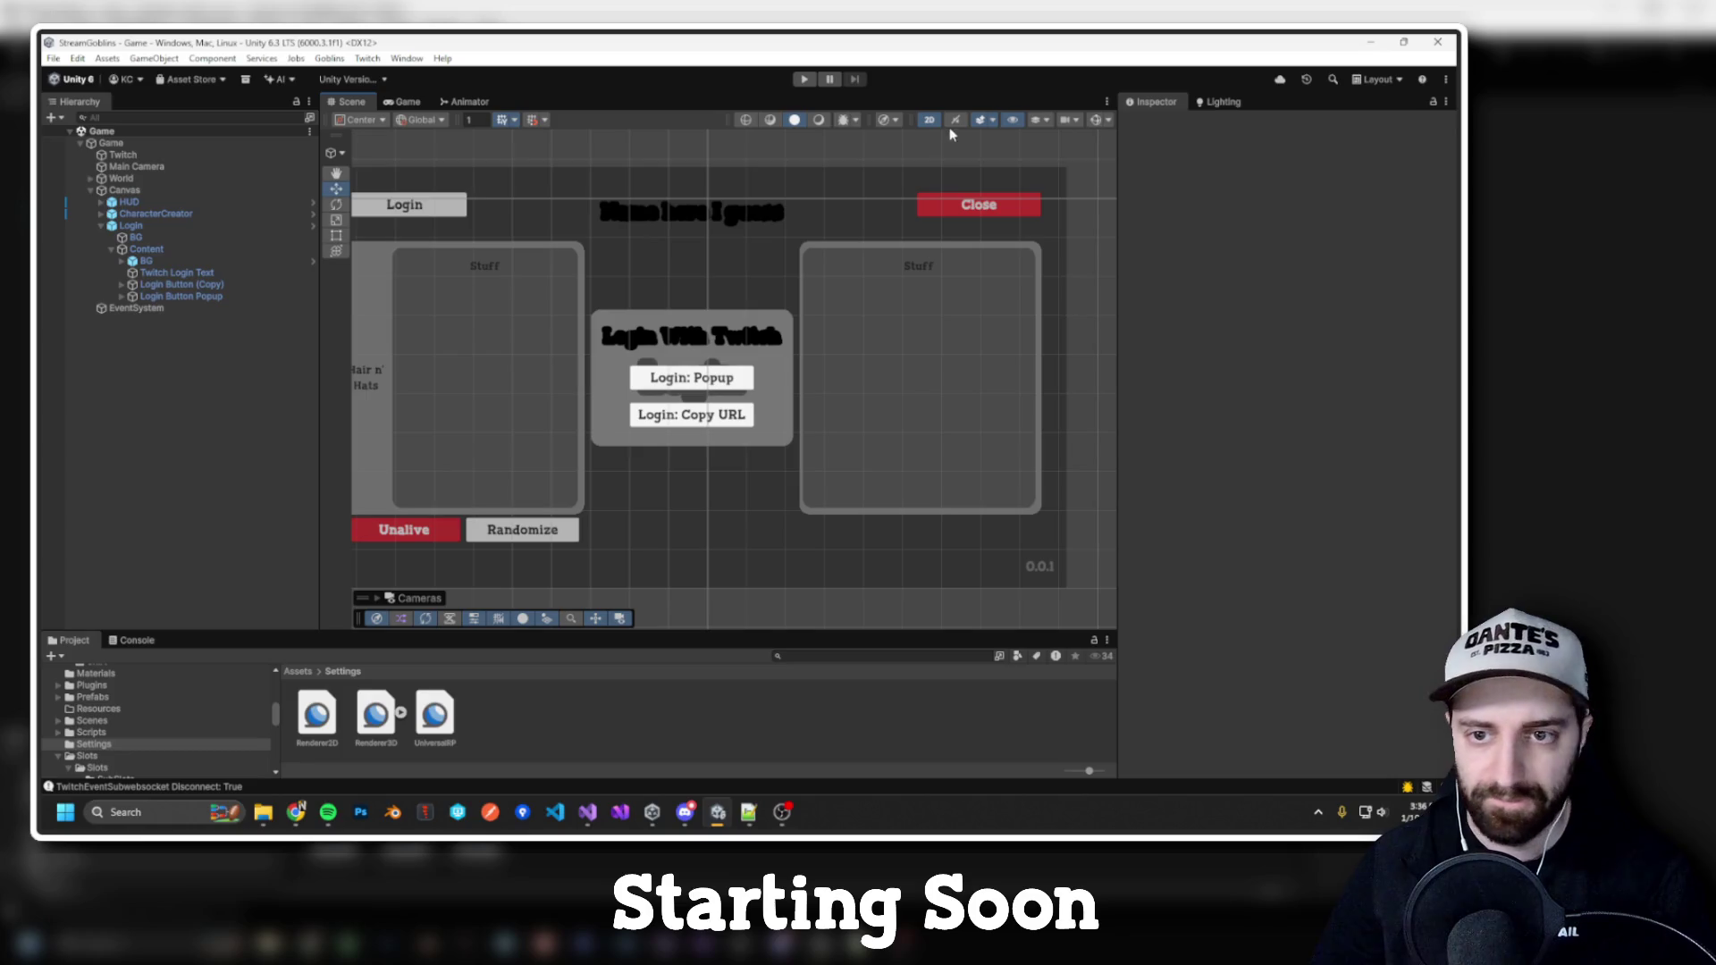
left_click(60, 202)
left_click(59, 204)
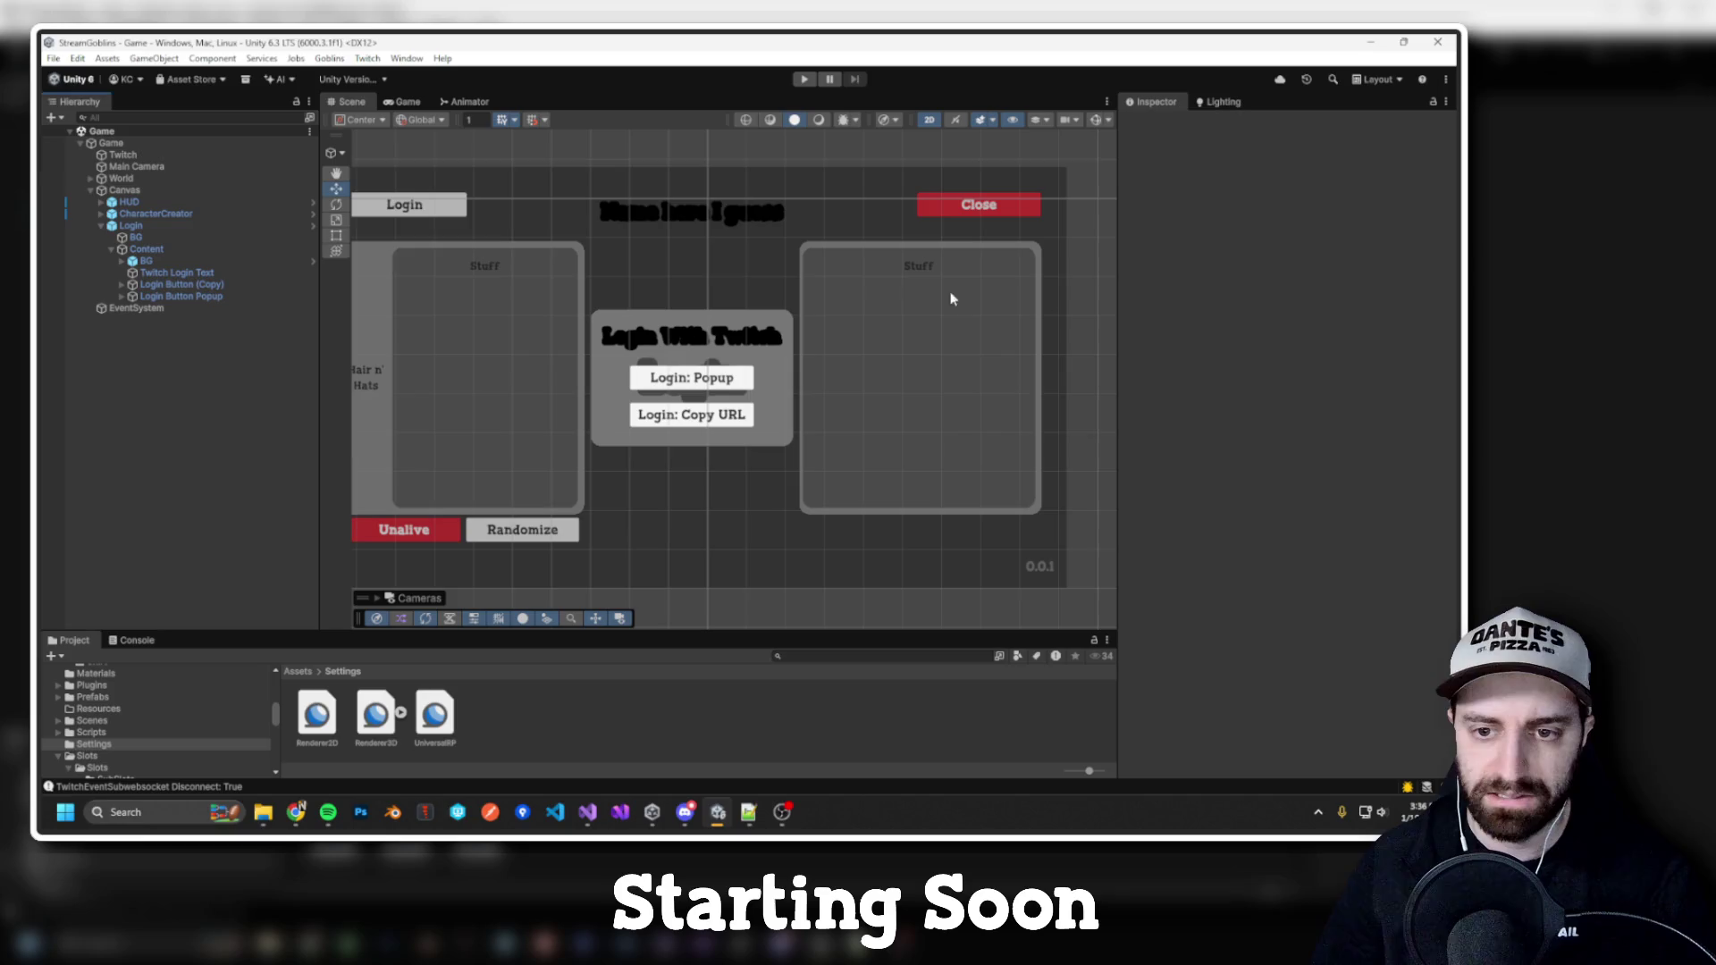
Step: Select the Text (TMP) object of the Stuff heading in the right-hand panel
scroll(826, 478, "down", 2)
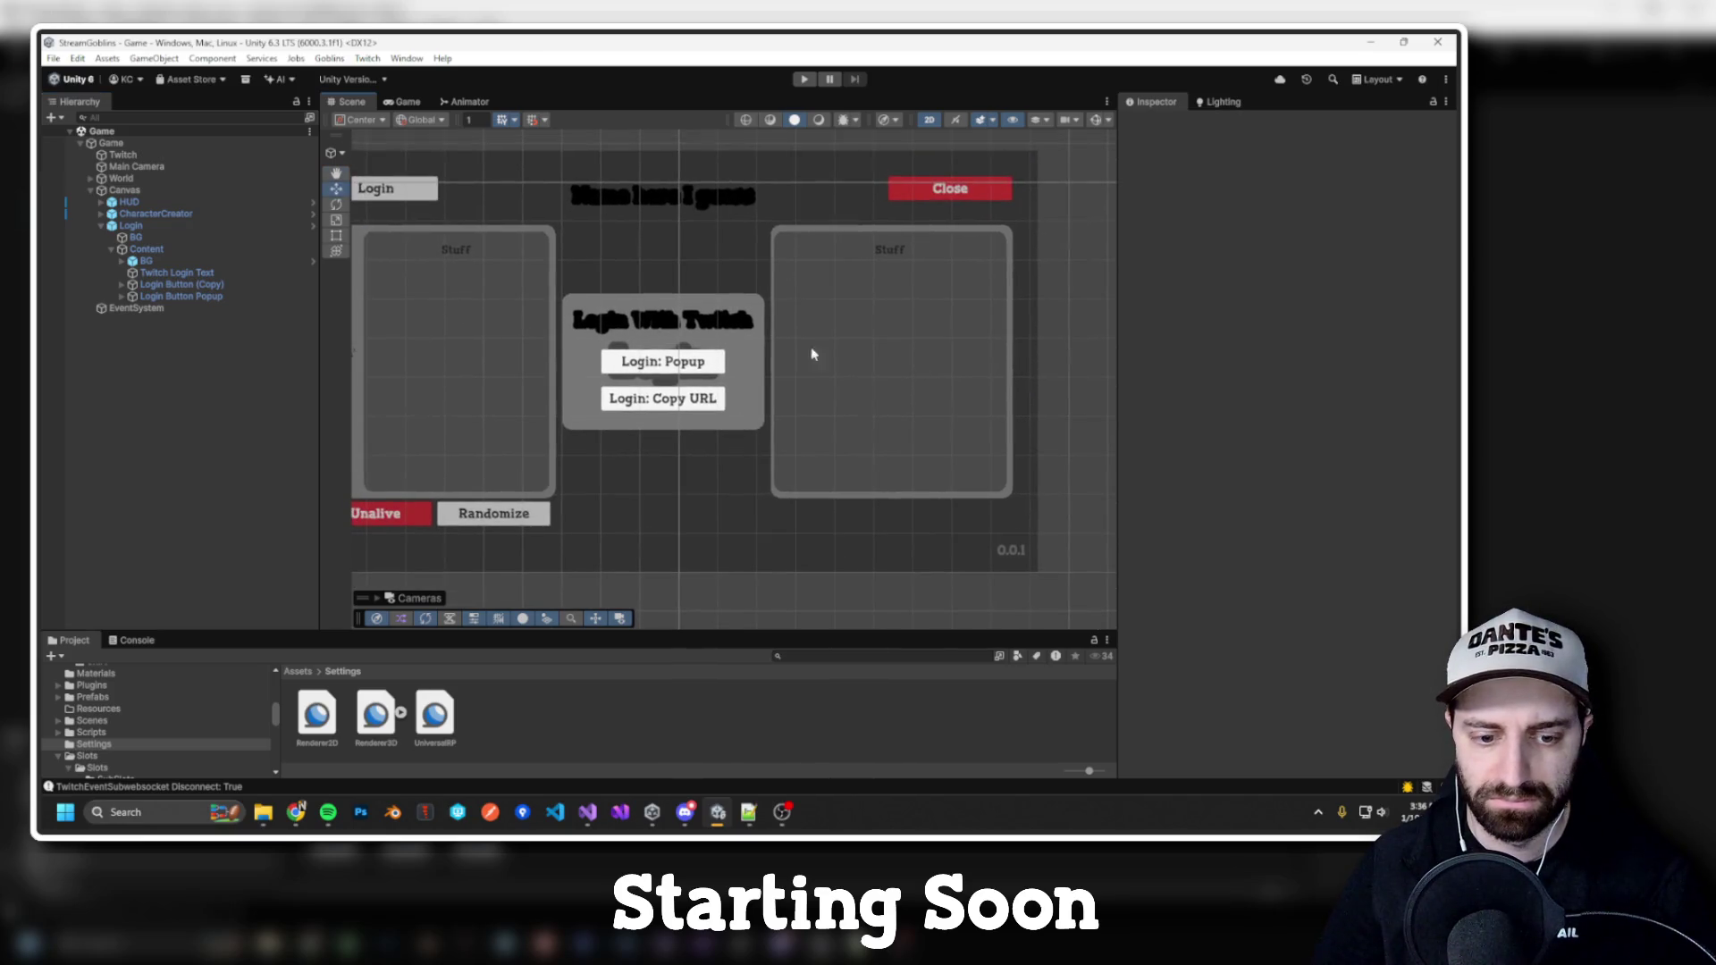
left_click(951, 250)
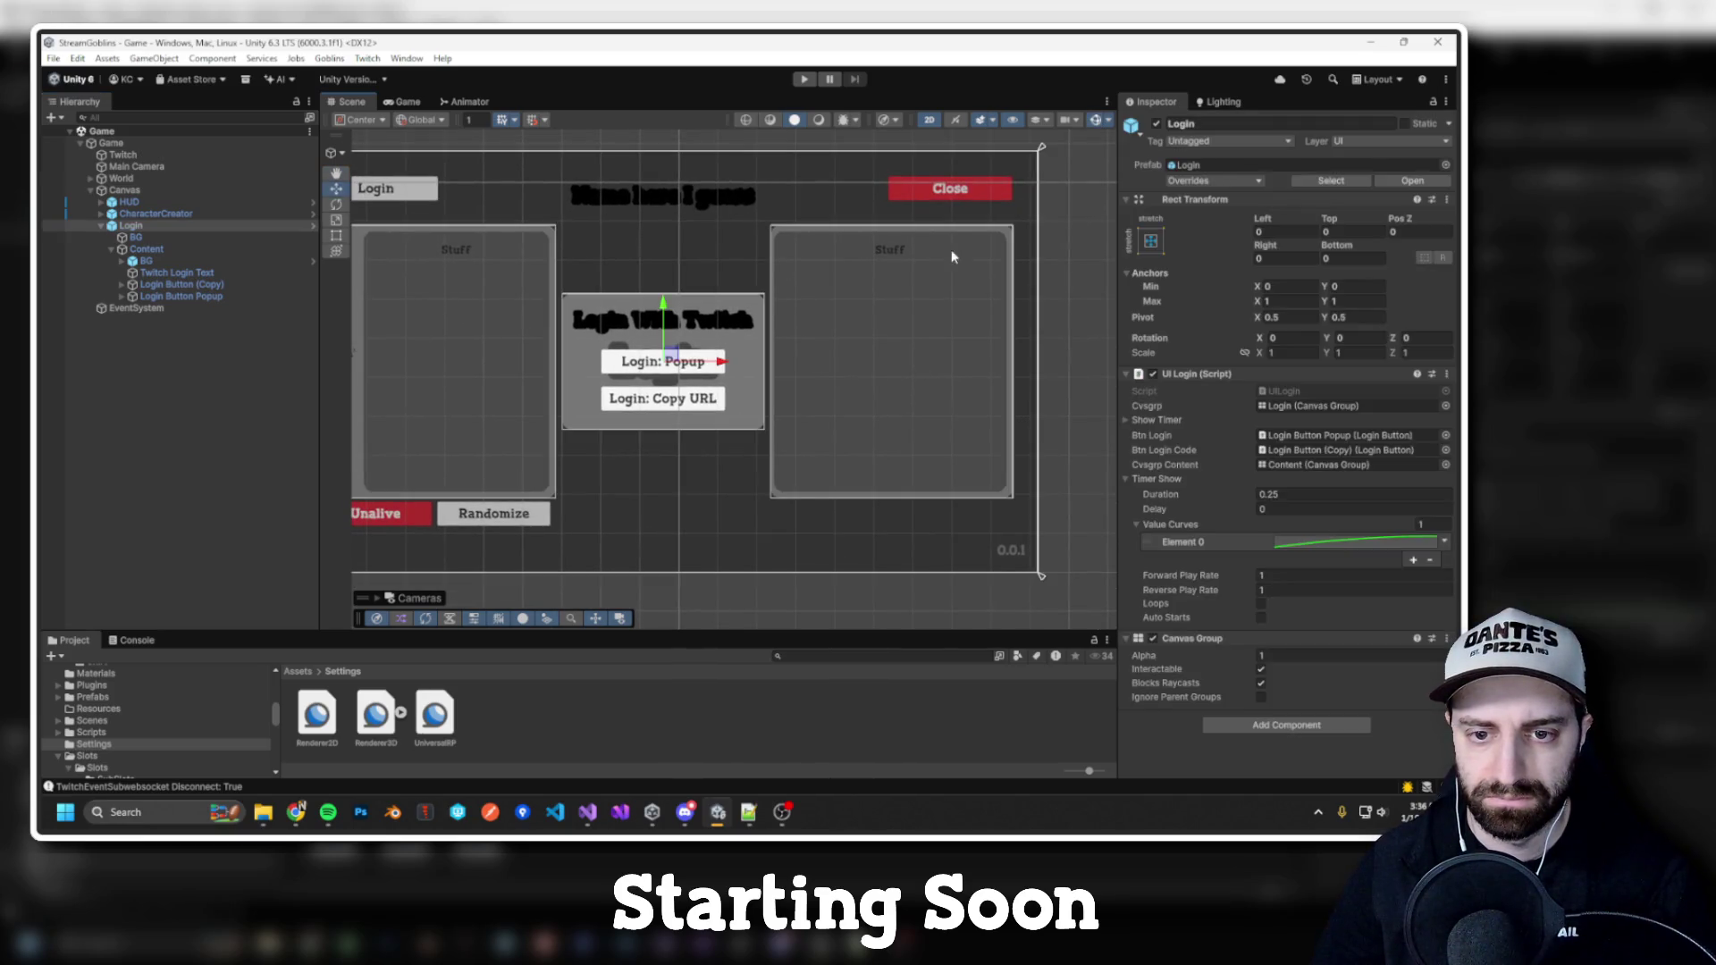
left_click(935, 247)
left_click(935, 247)
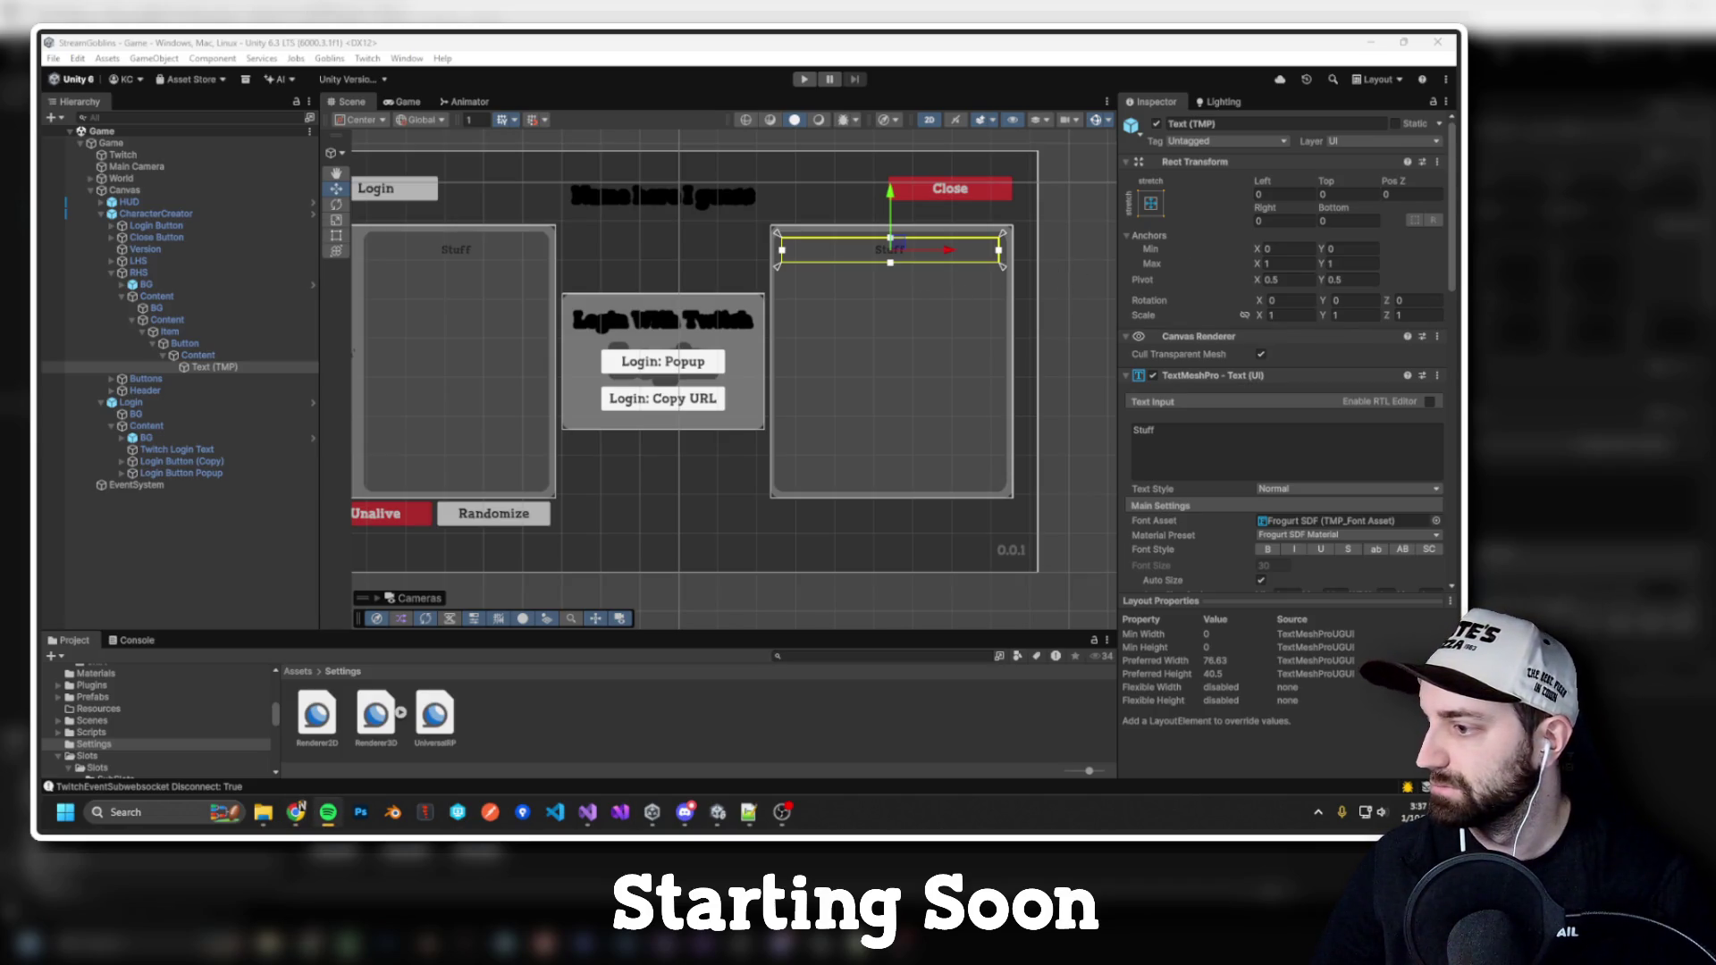
scroll(983, 304, "right", 2)
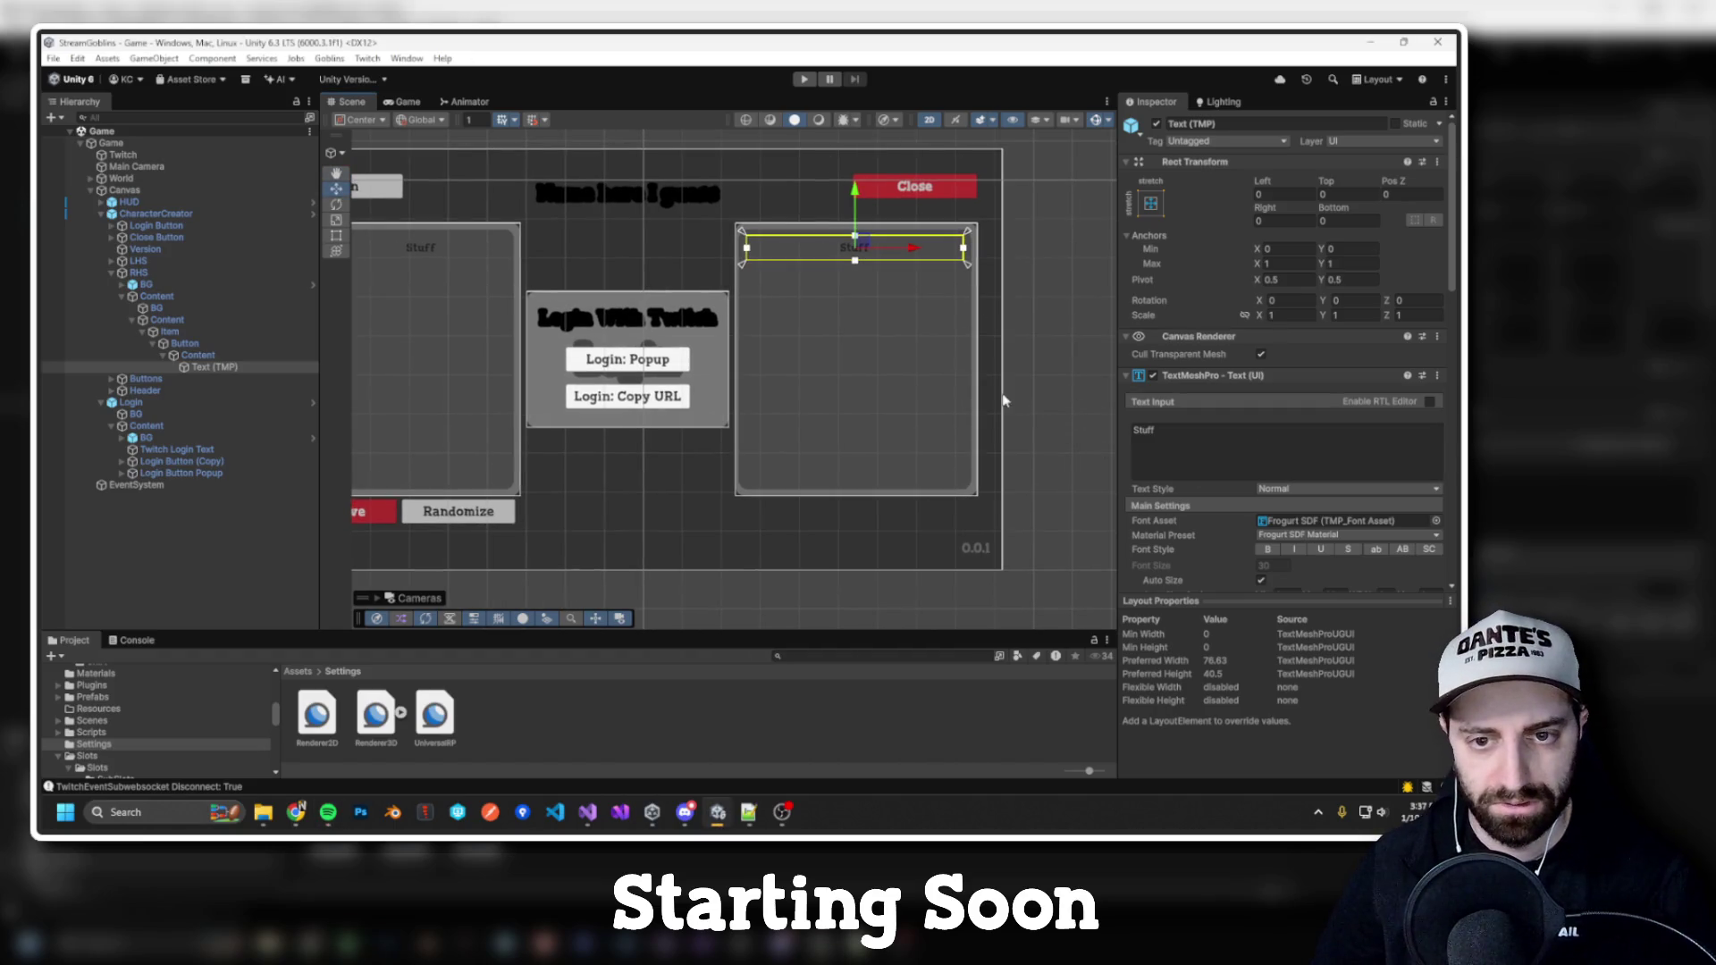
scroll(1295, 443, "down", 3)
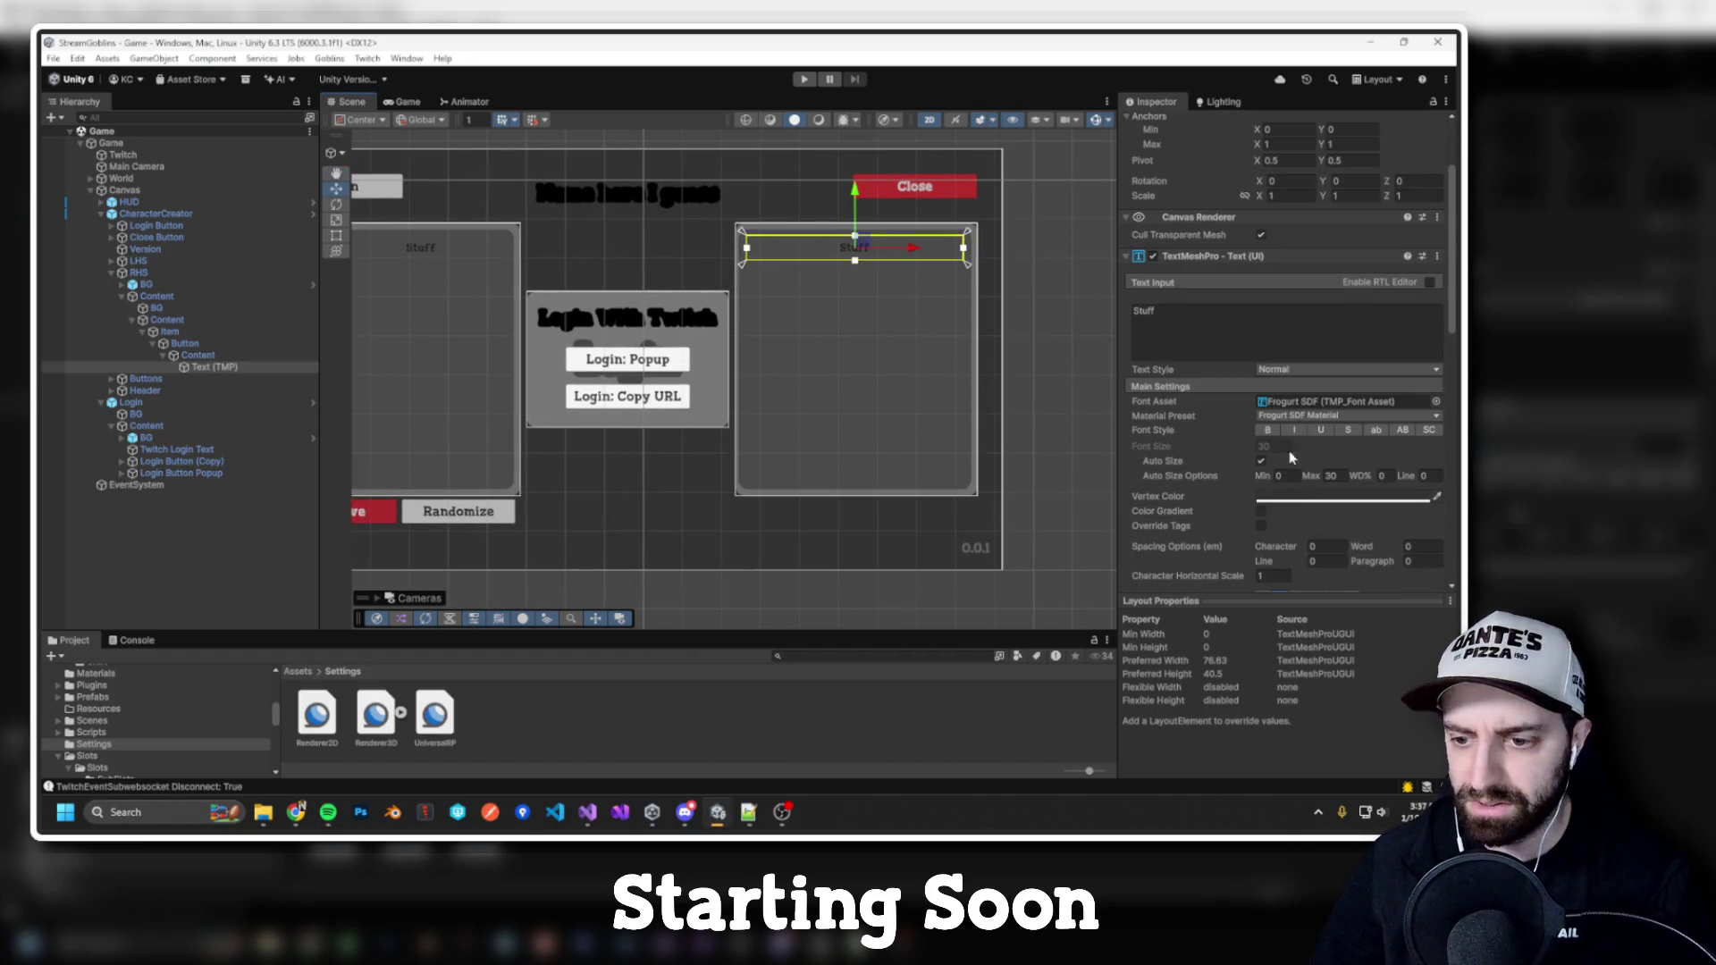
left_click(1156, 309)
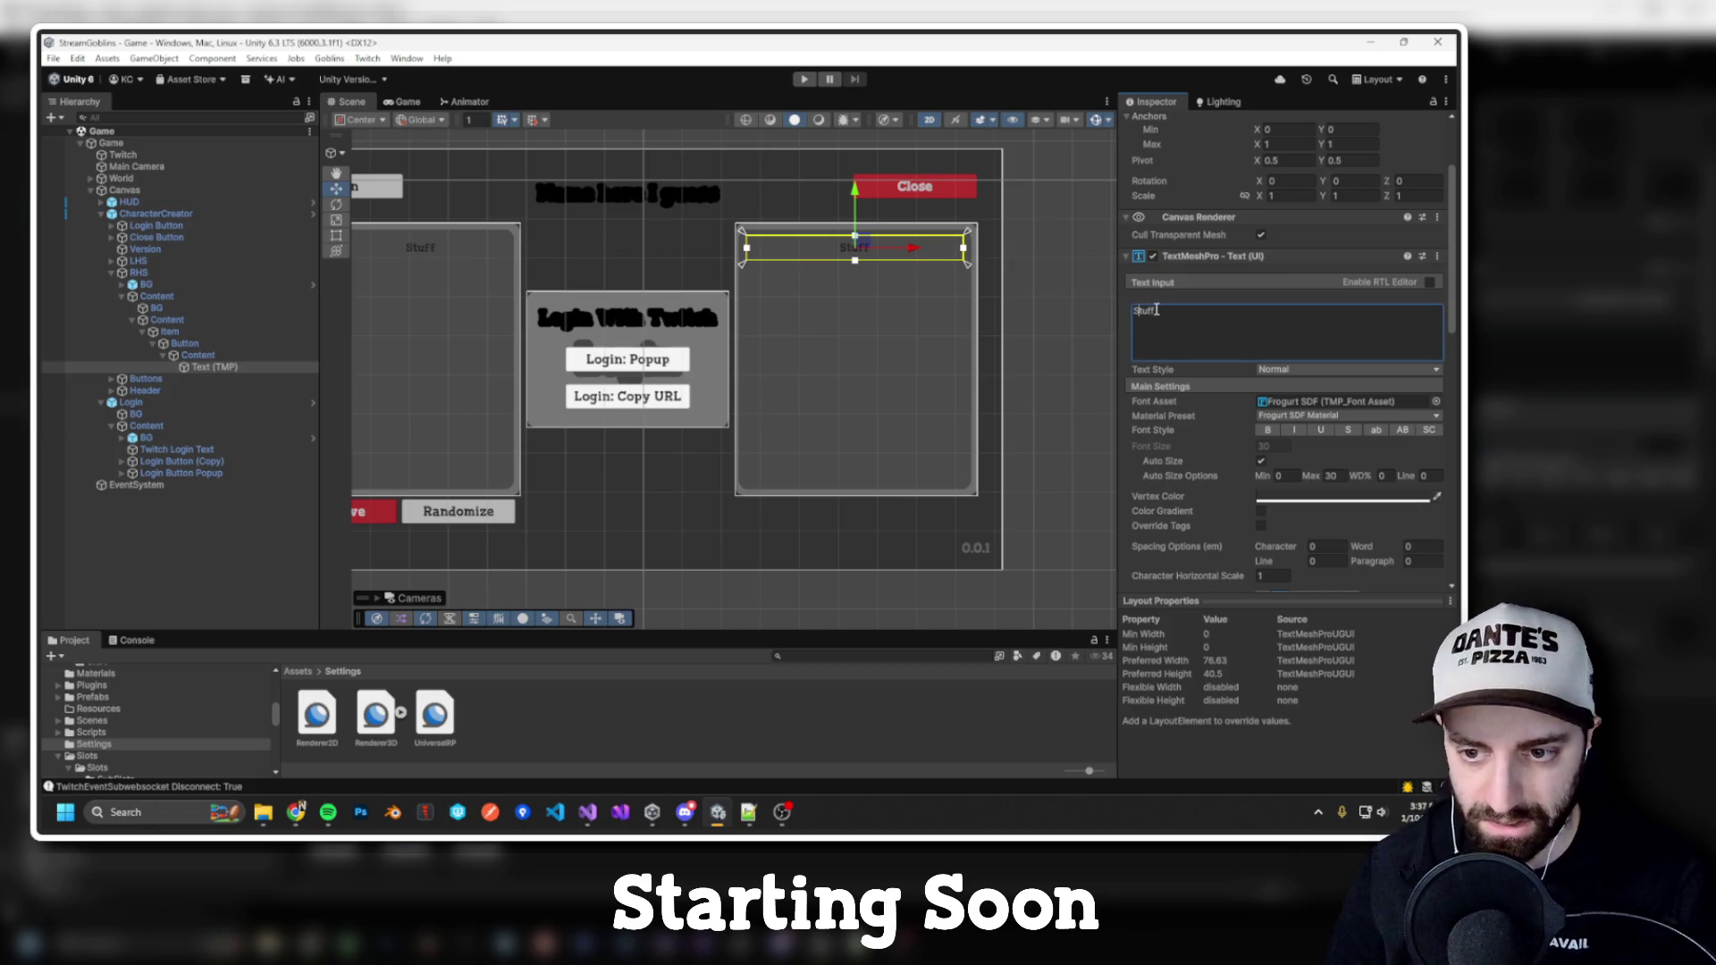
type("<col")
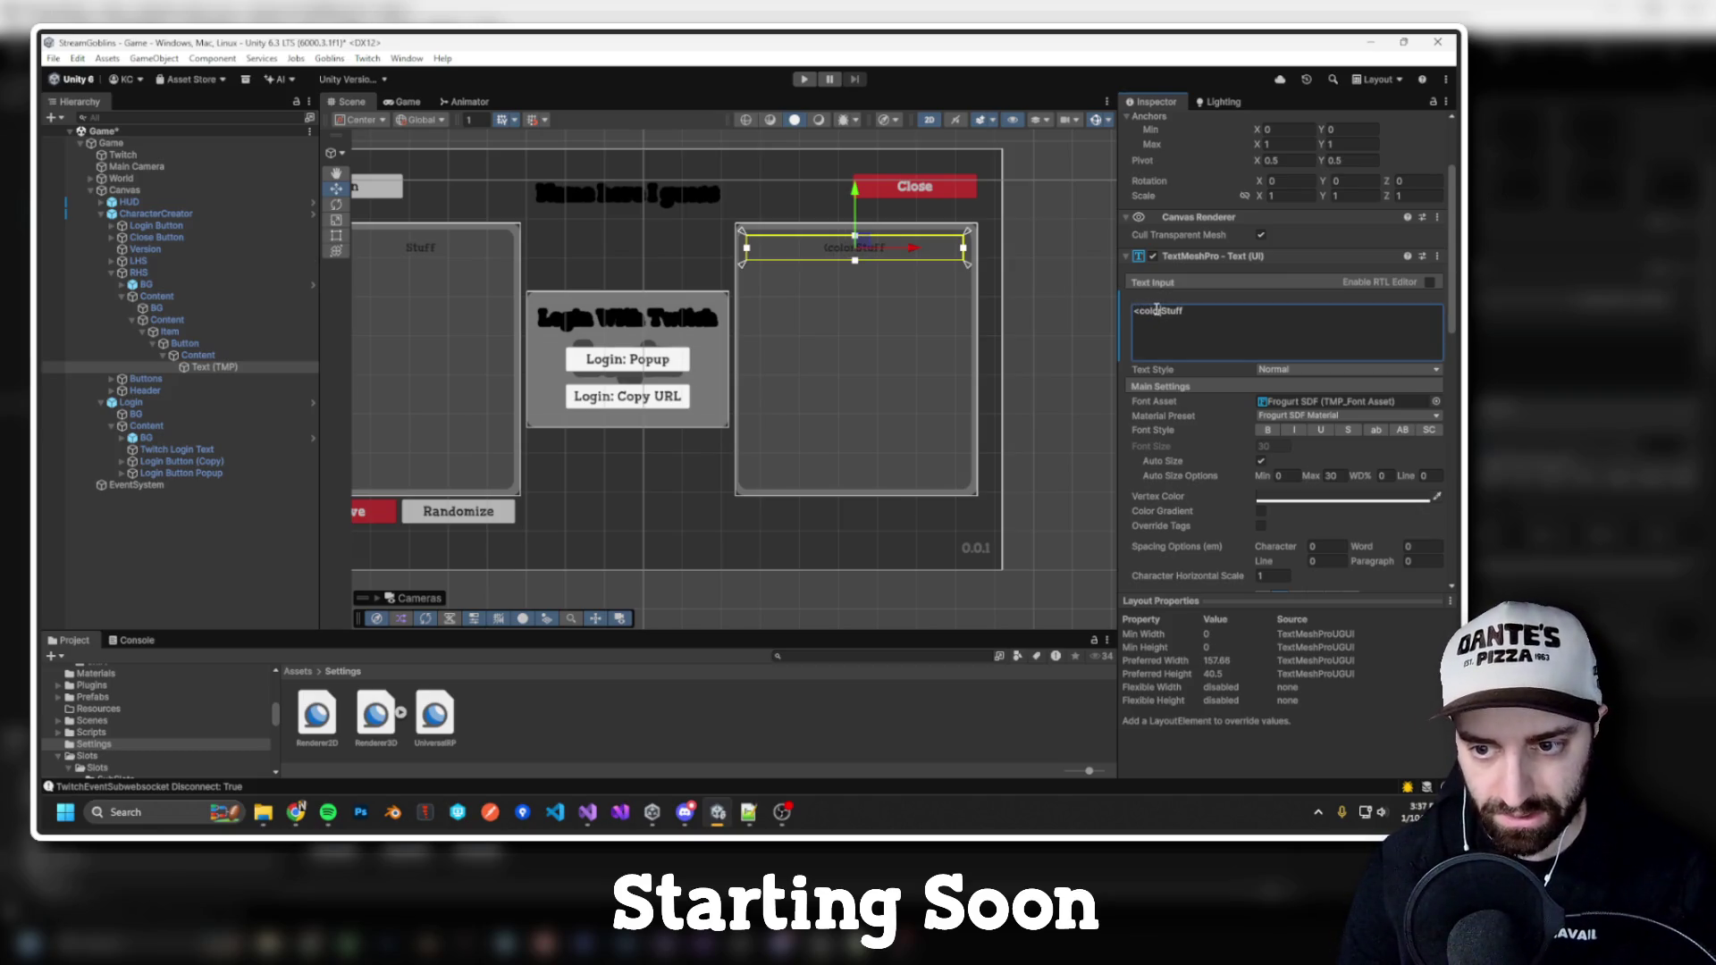
type("or=#FFFFFF")
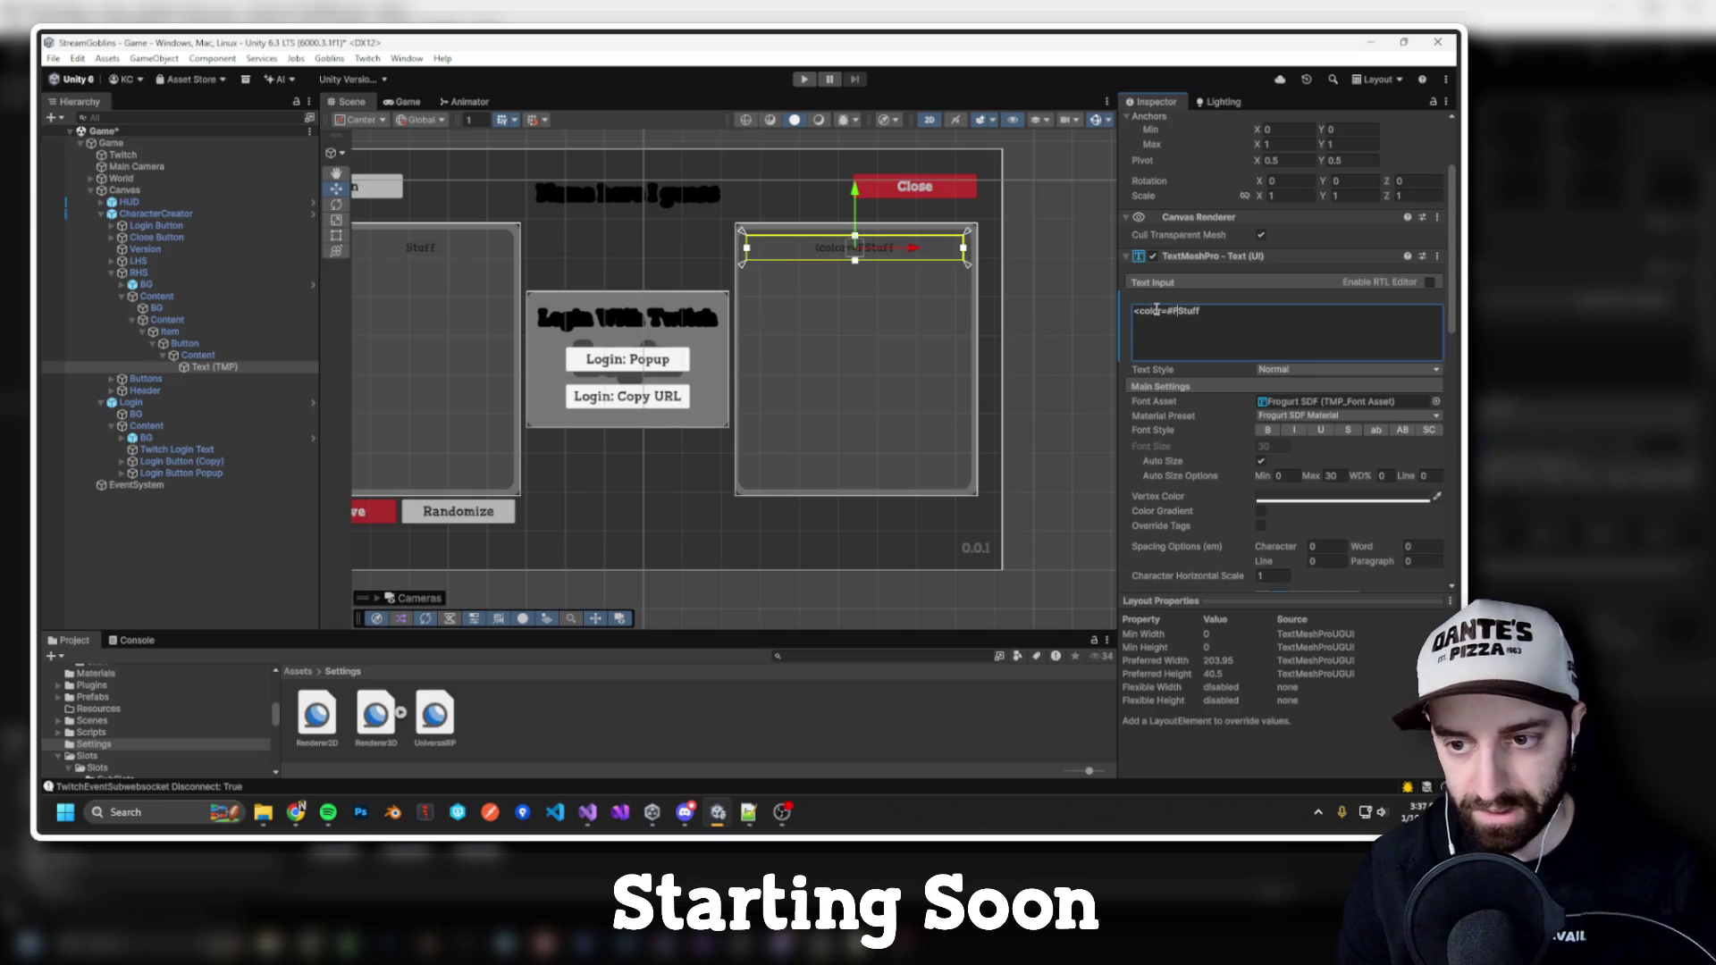
type("FF>")
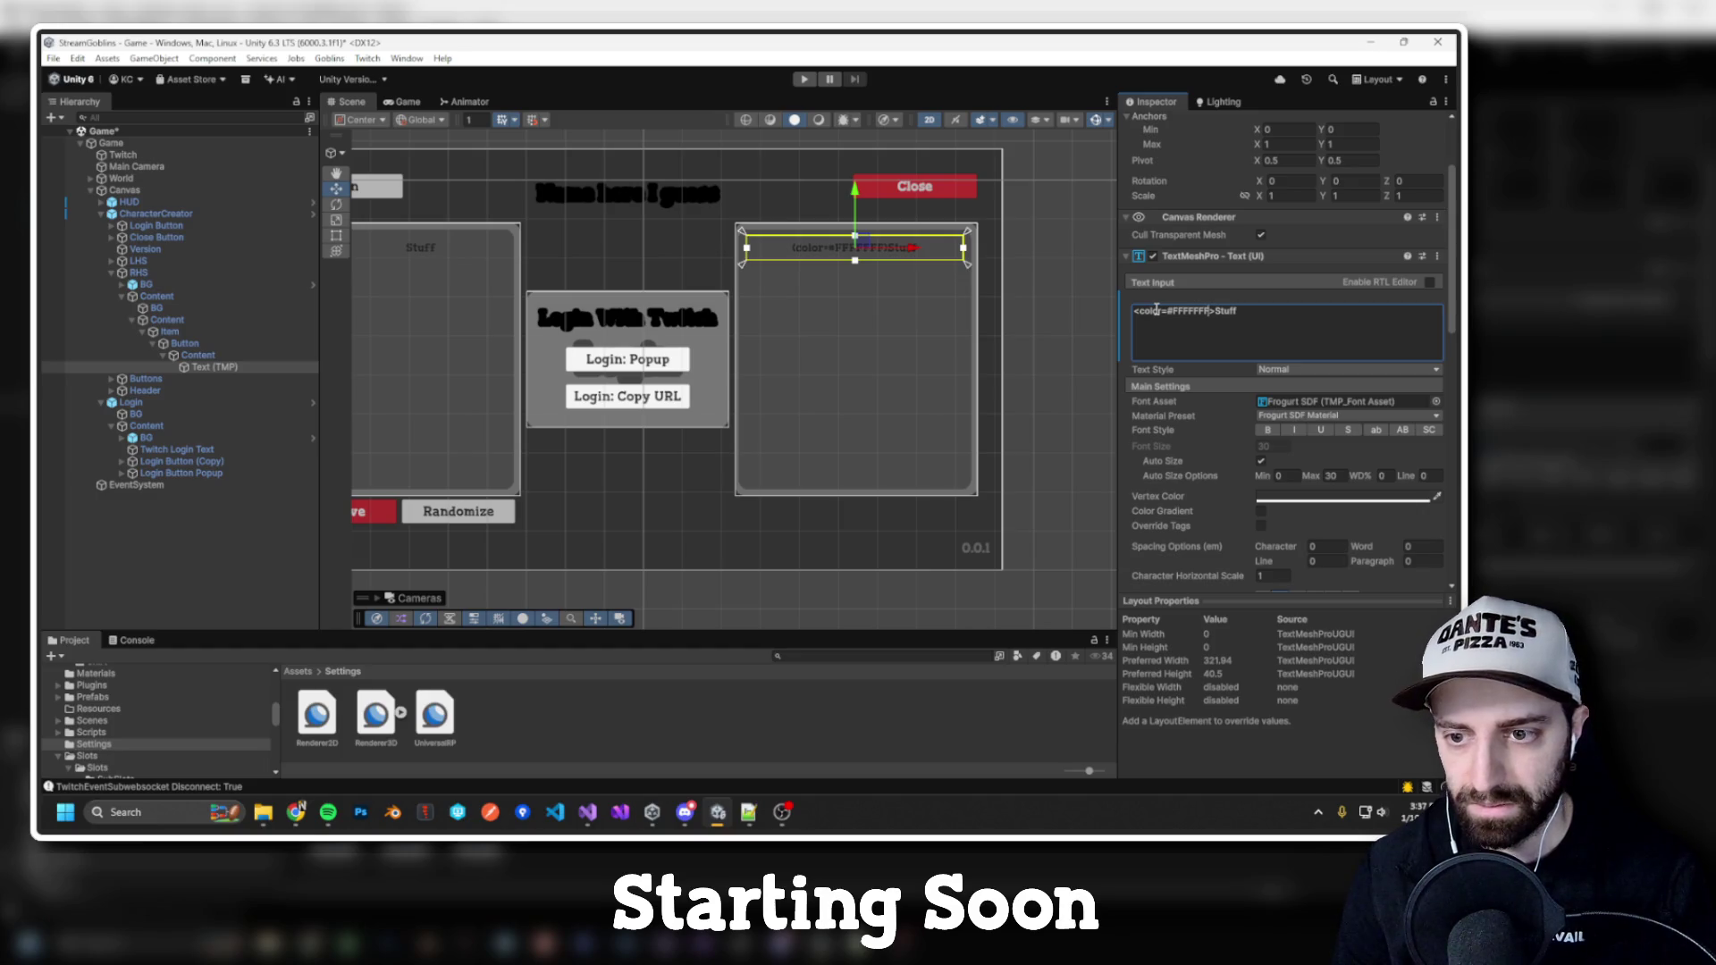
key("BackSpace")
key("BackSpace")
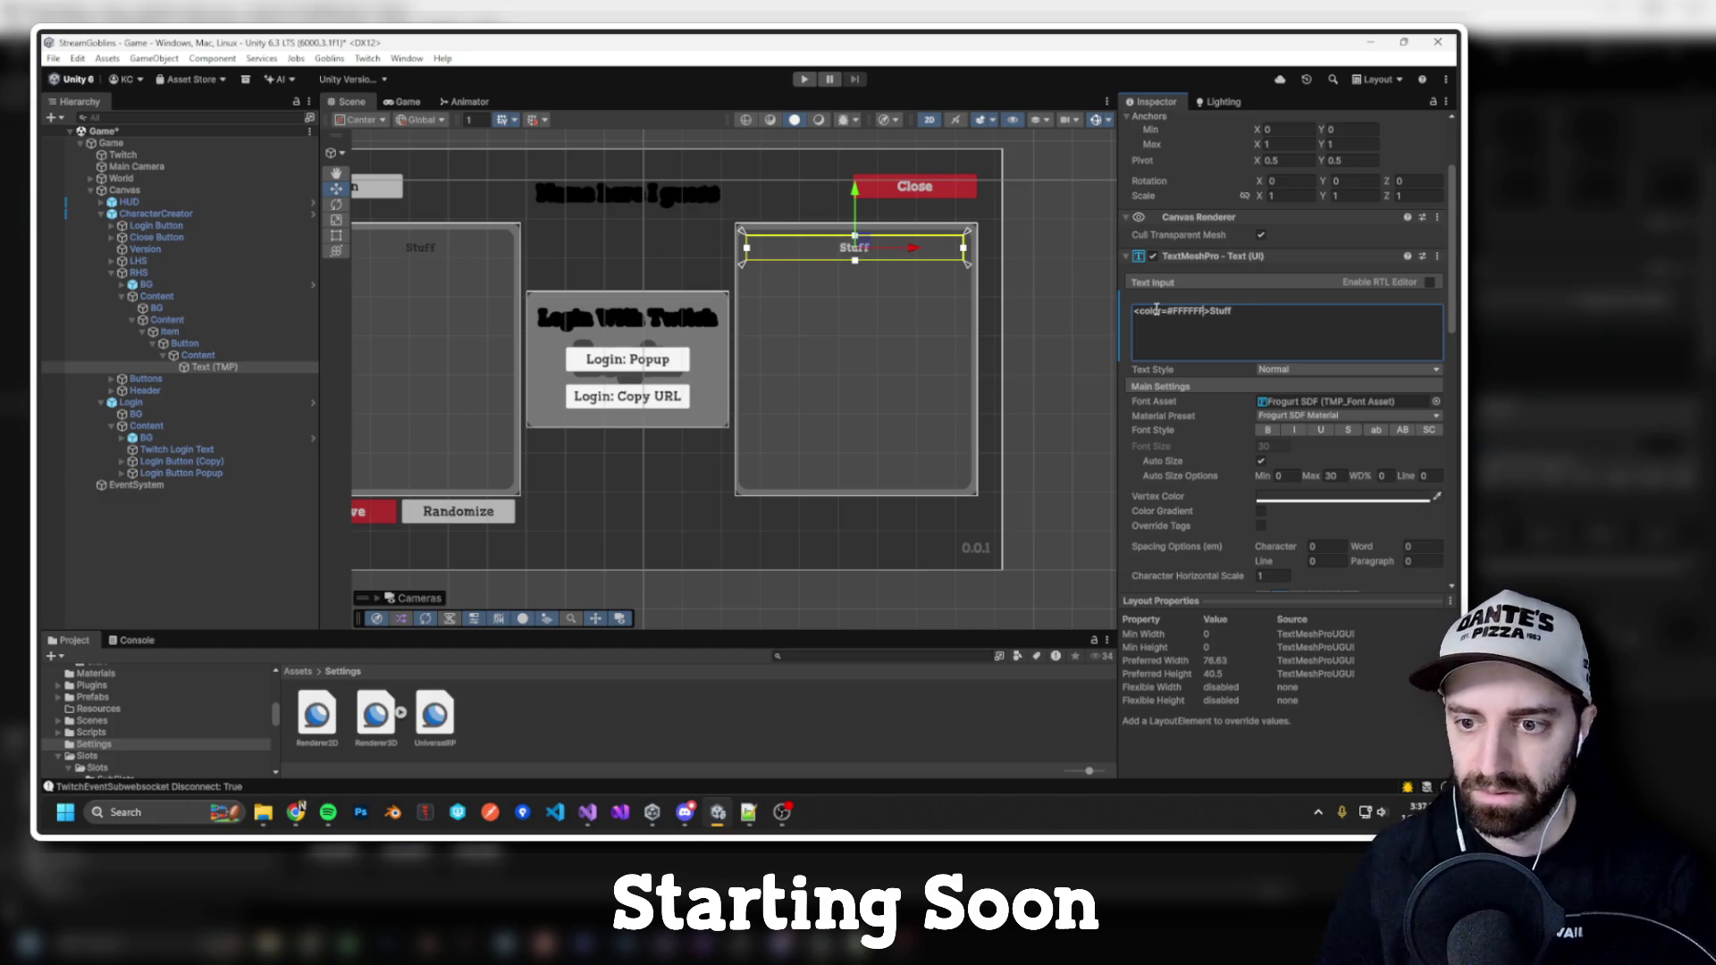
scroll(1174, 341, "up", 3)
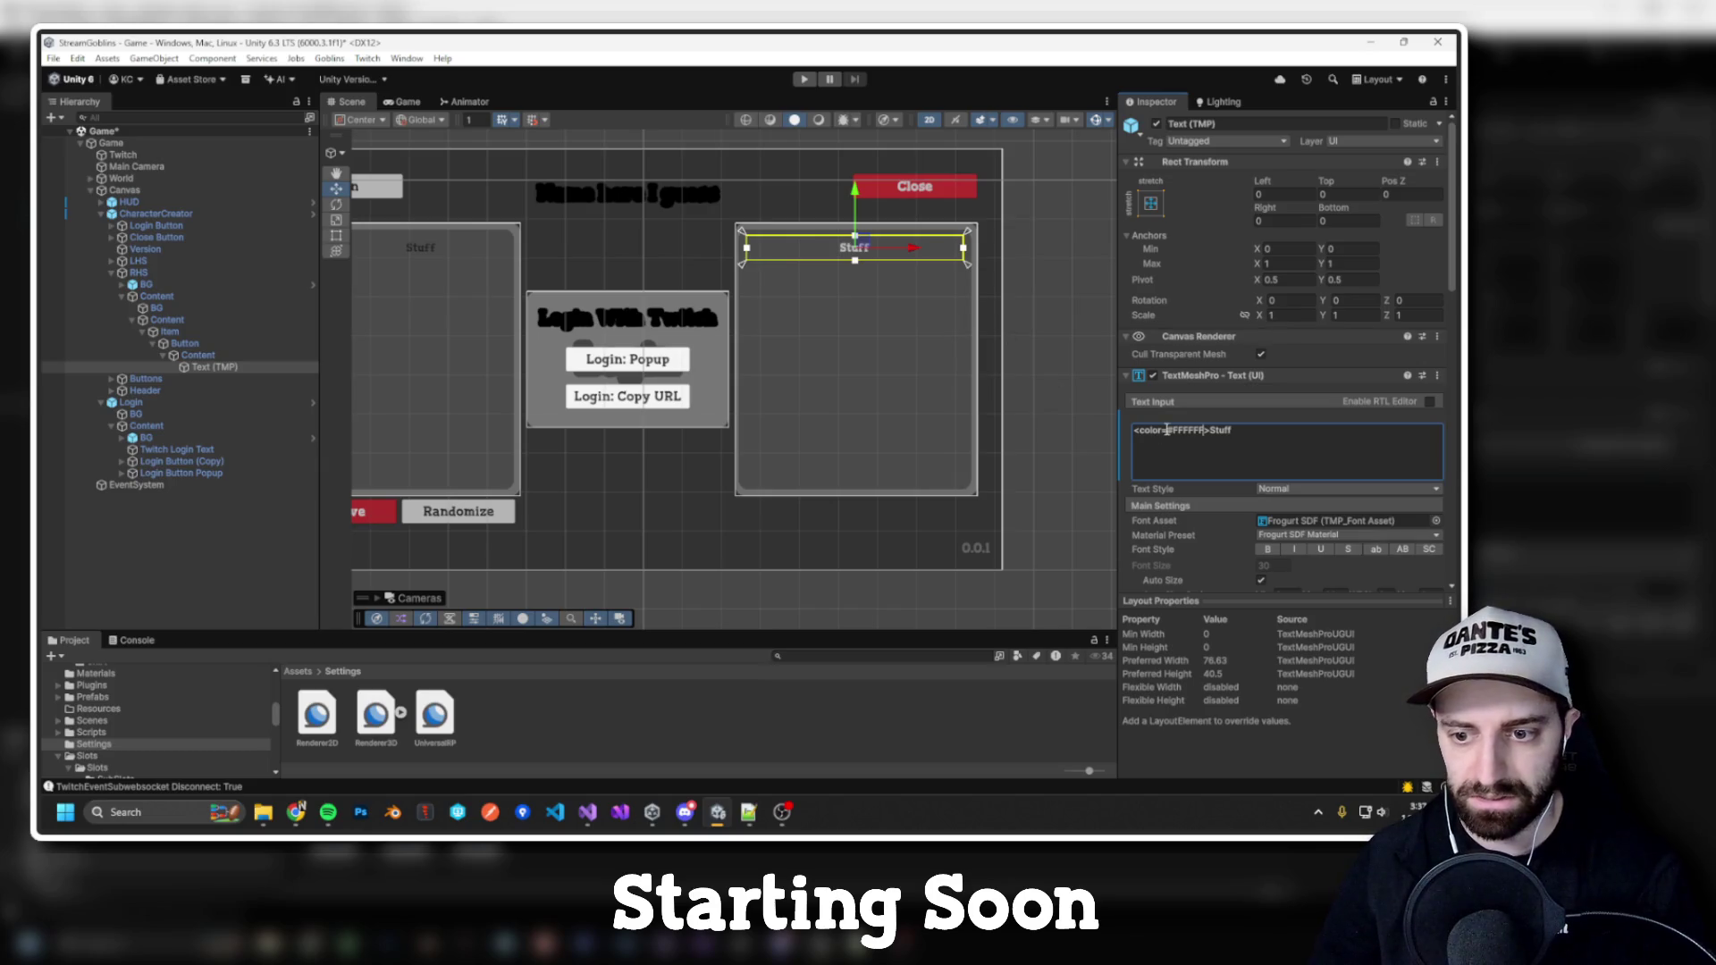
key("f")
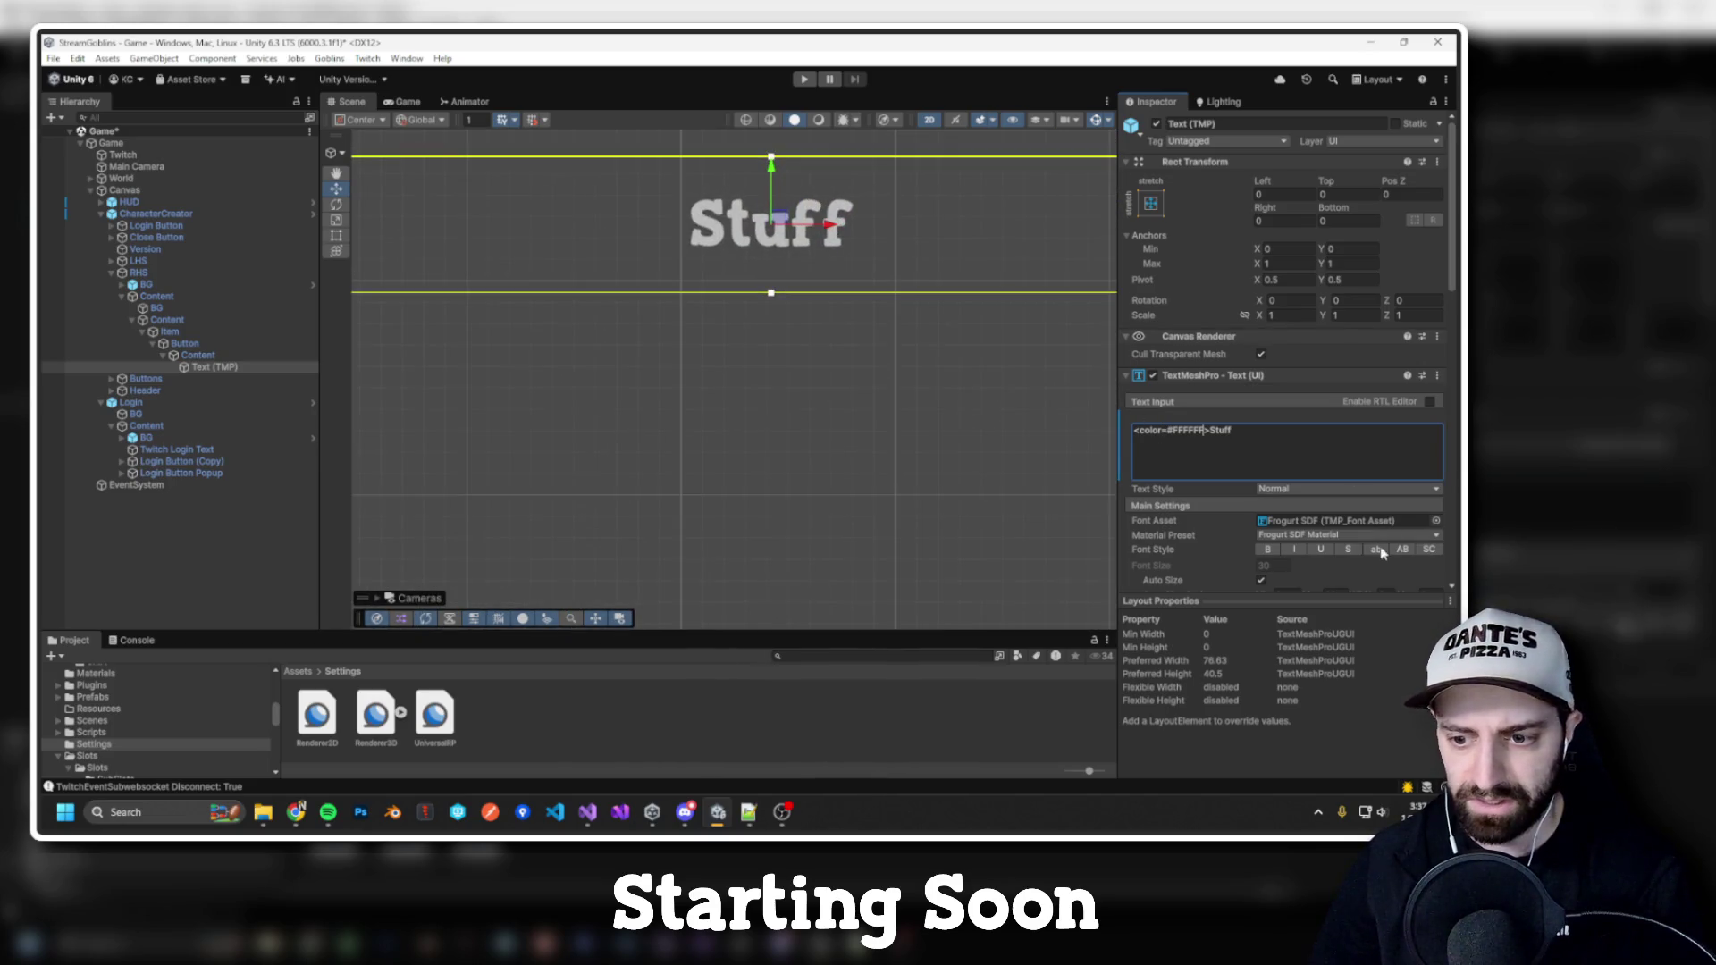
scroll(1380, 552, "down", 3)
left_click(1266, 496)
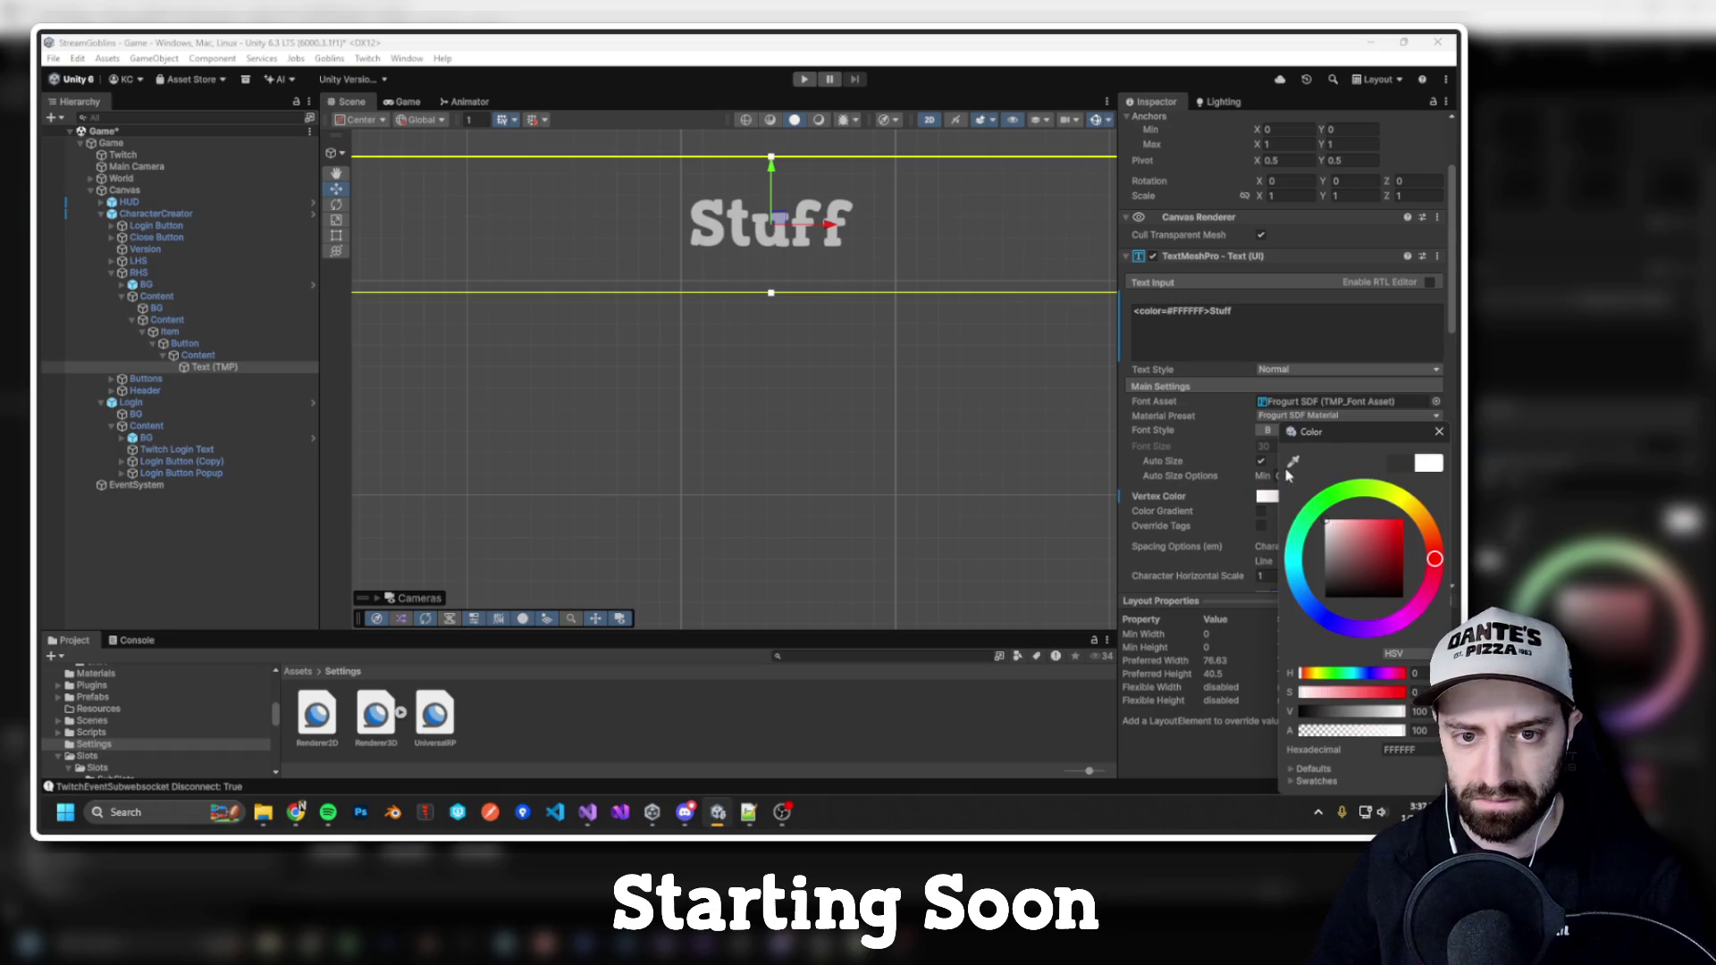
left_click(1129, 385)
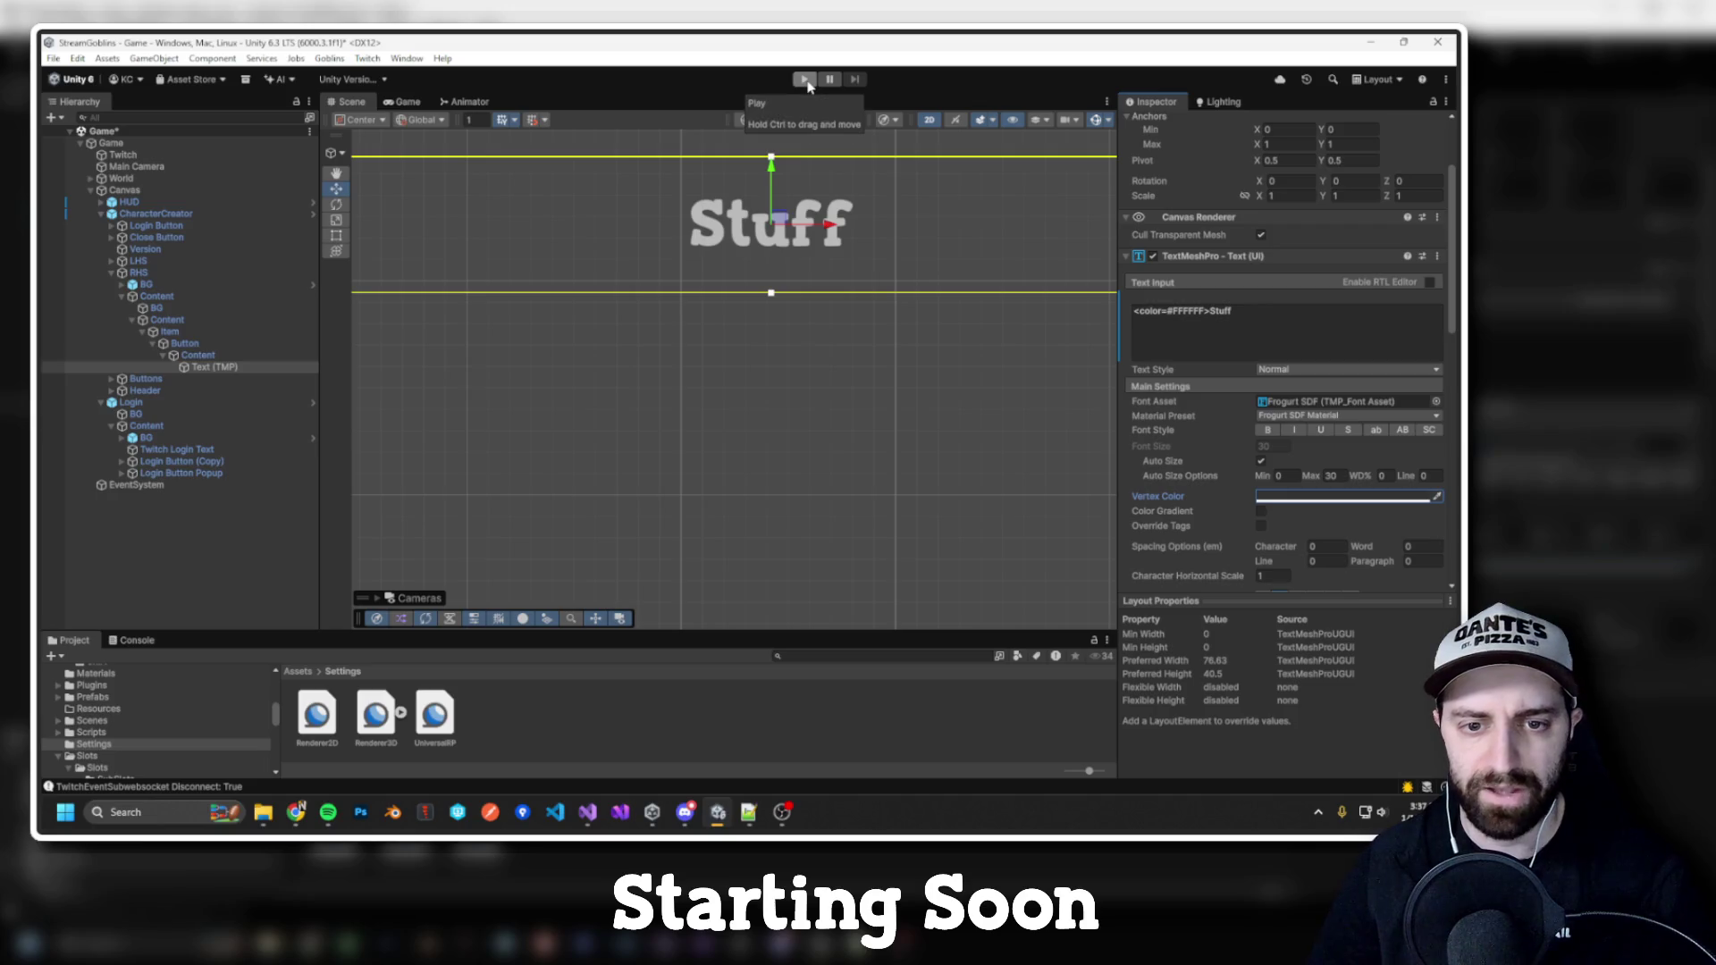
left_click(1199, 316)
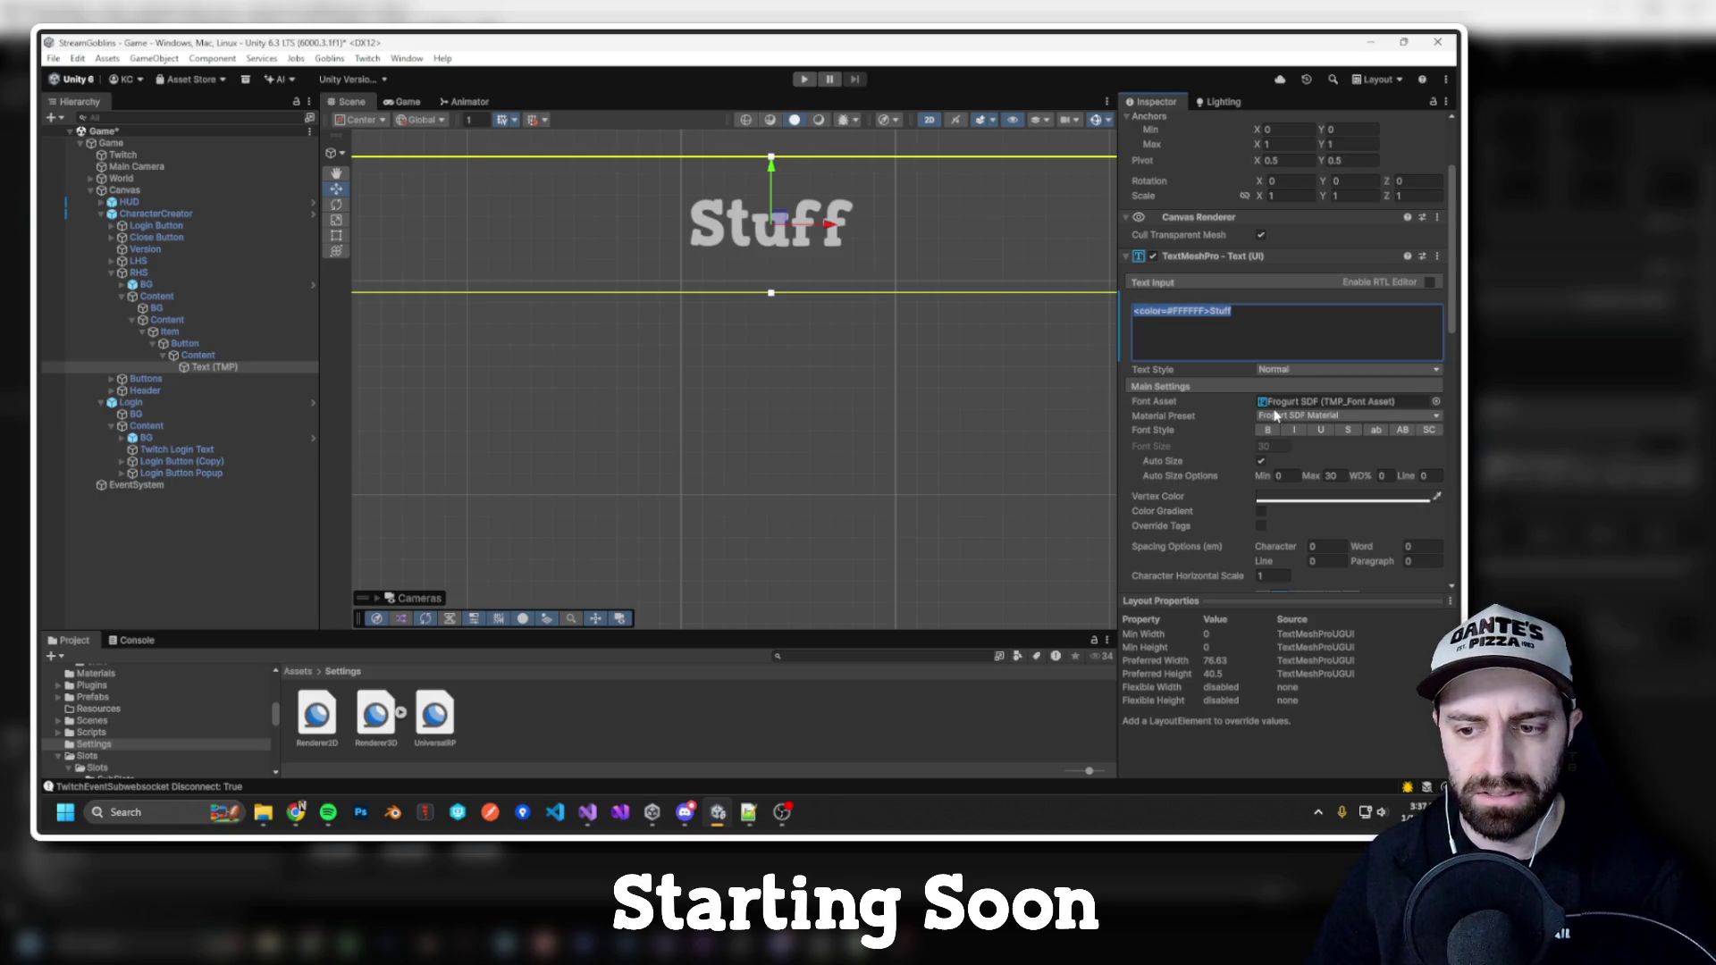
scroll(798, 255, "down", 2)
scroll(798, 258, "down", 5)
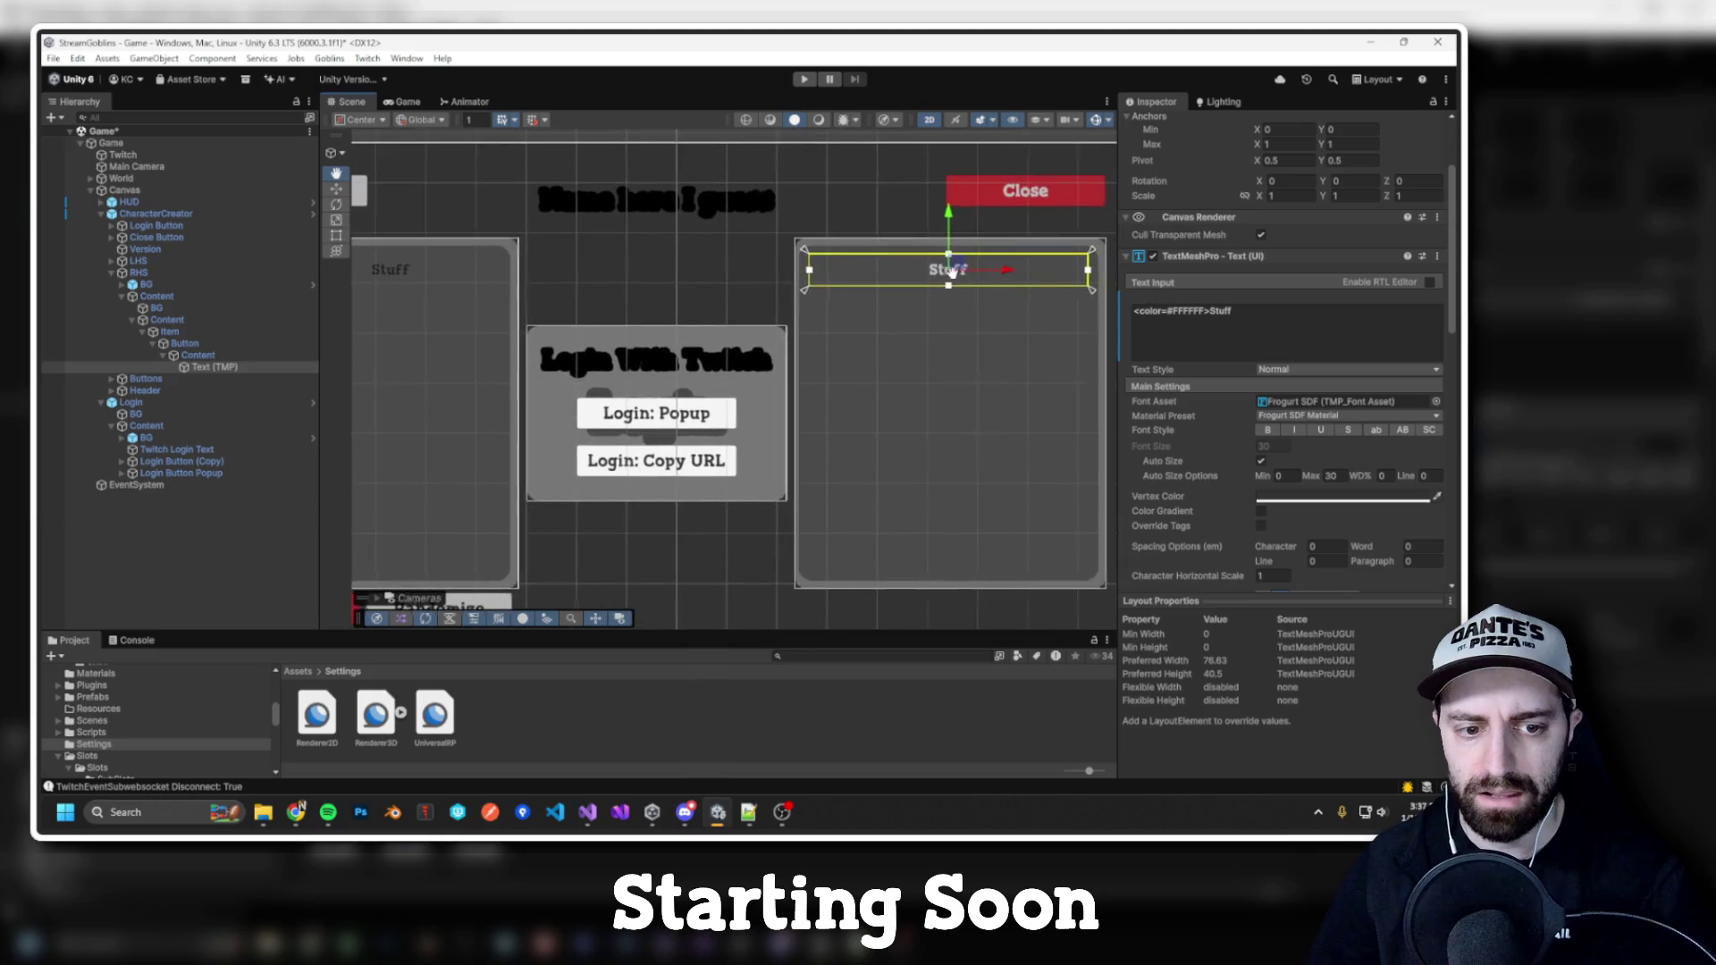
key("f")
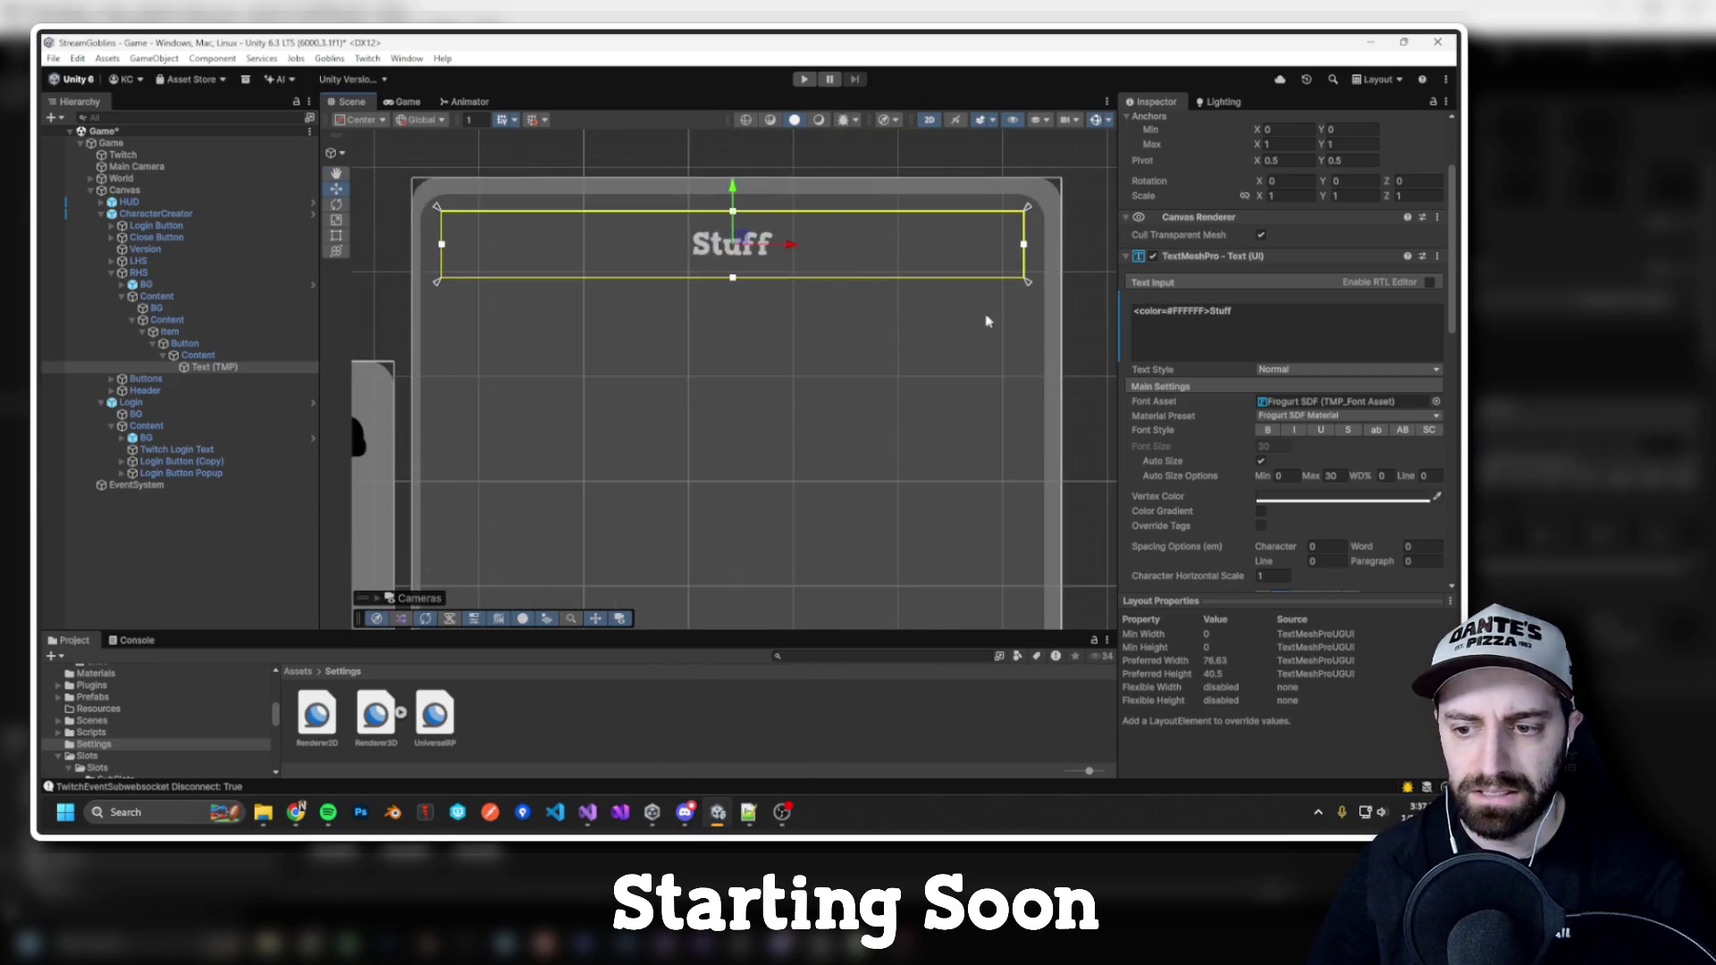
left_click(1244, 312)
left_click(1212, 311)
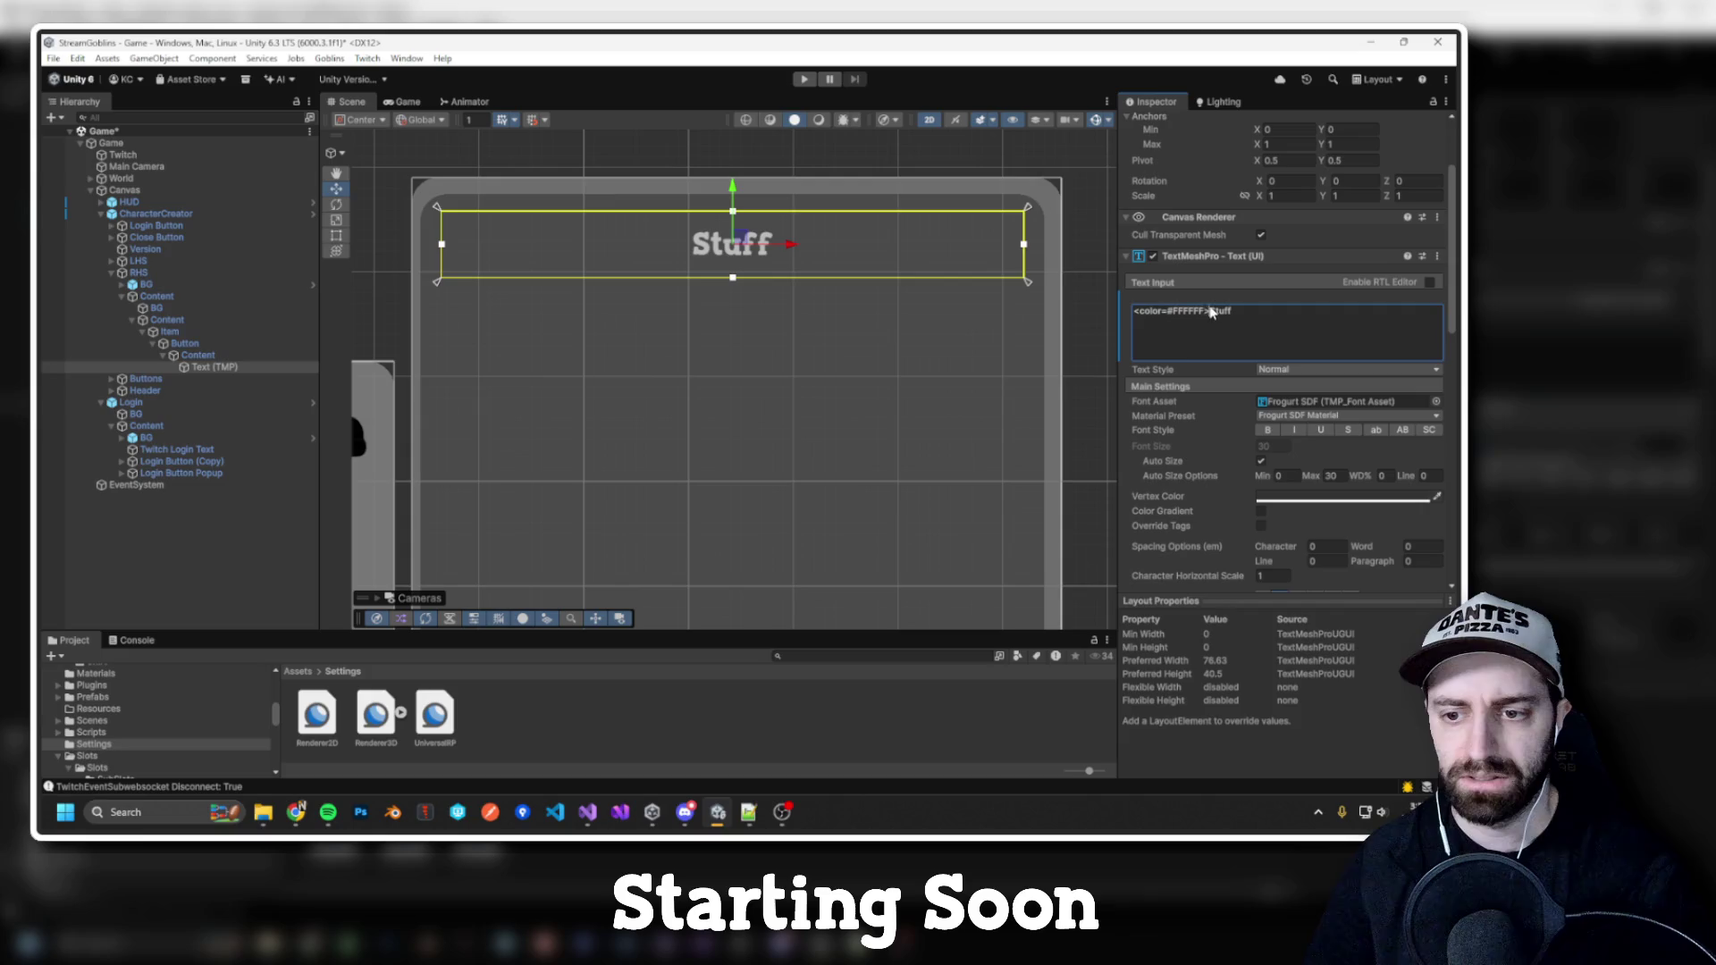
key("shift+Home")
key("BackSpace")
left_click(1269, 496)
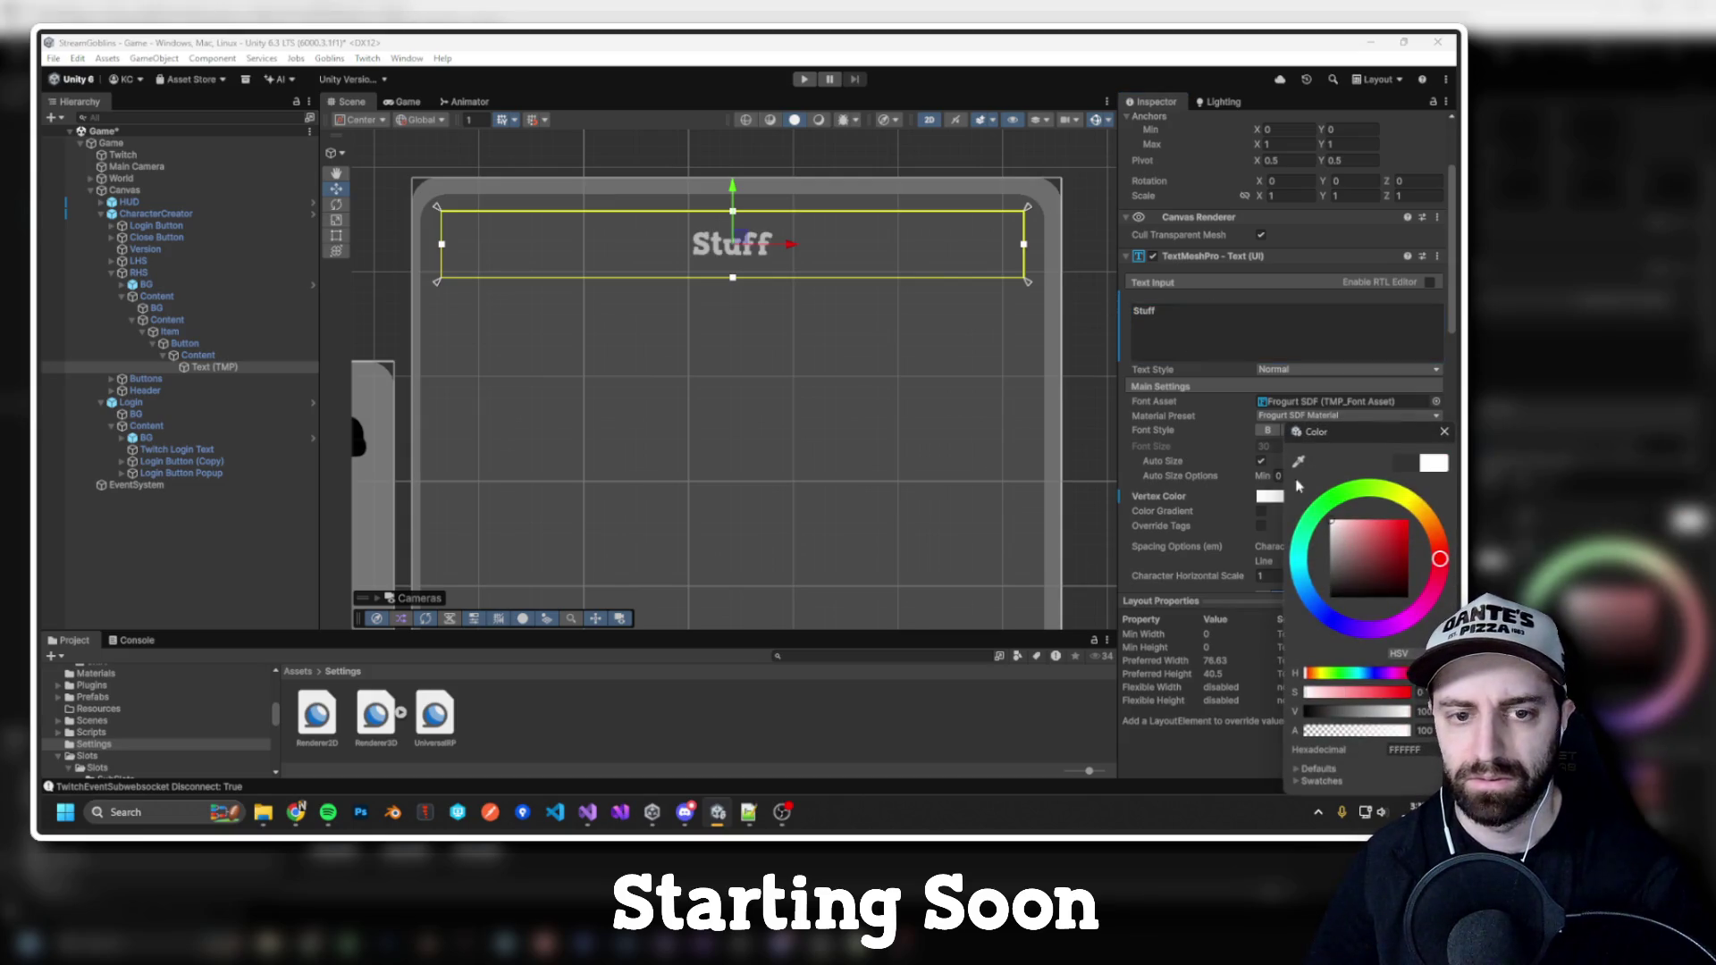
scroll(1053, 335, "down", 5)
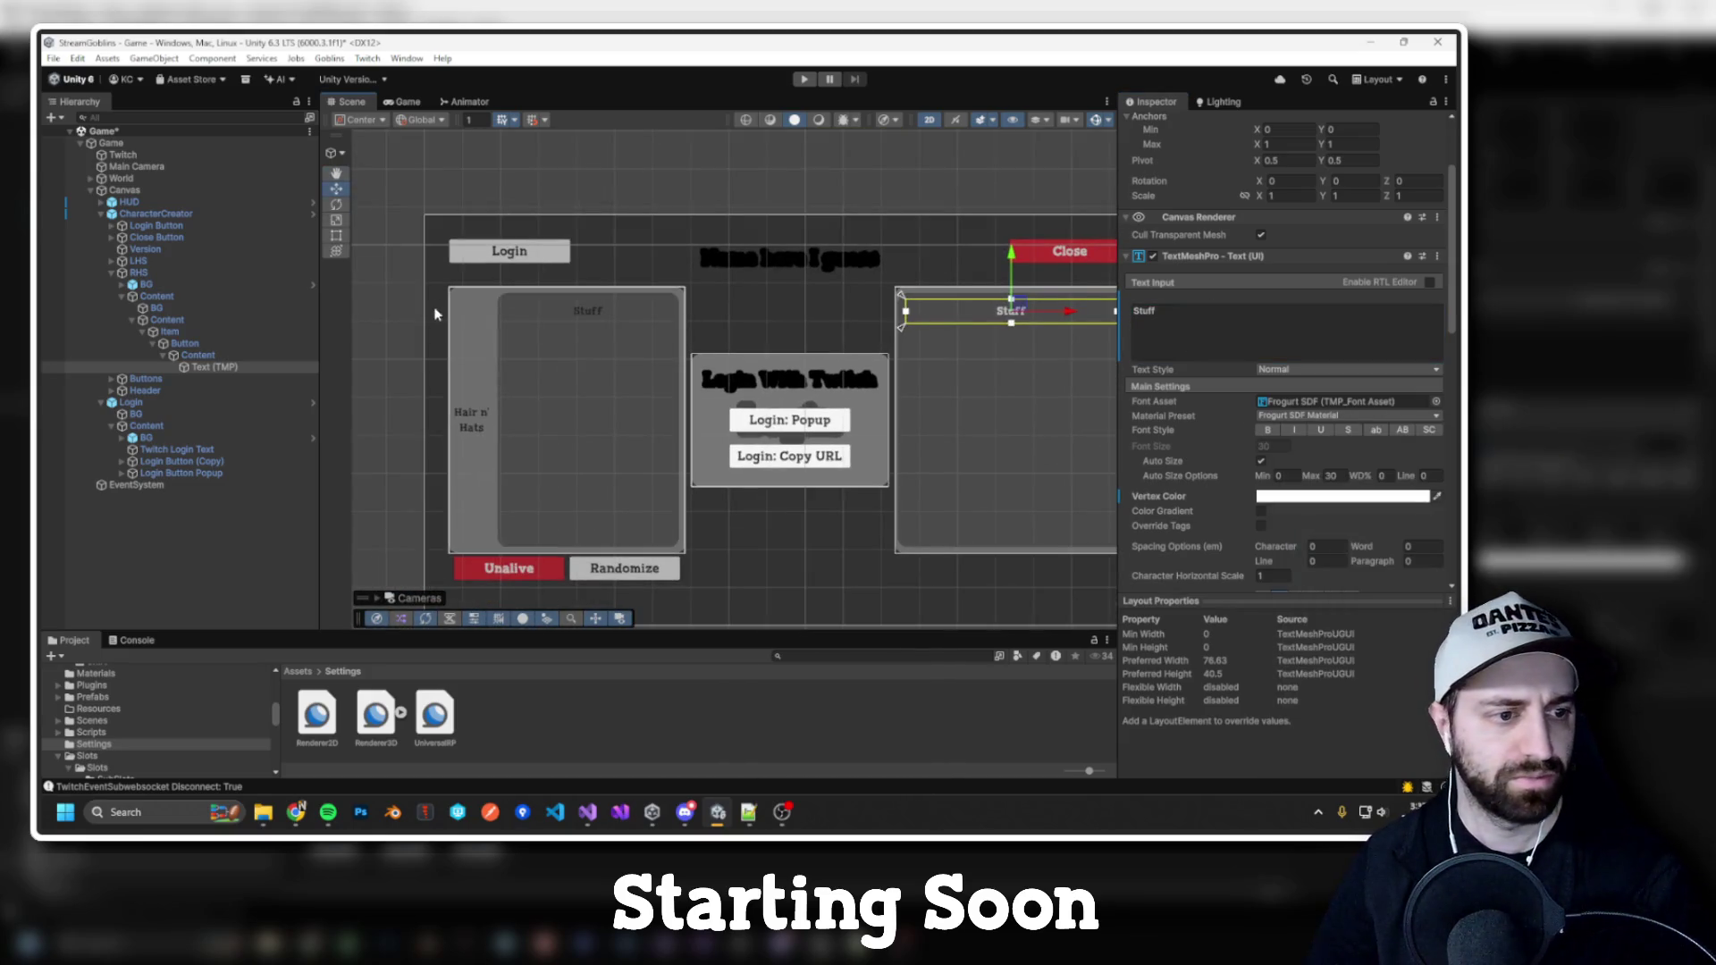
left_click(101, 213)
left_click(131, 225)
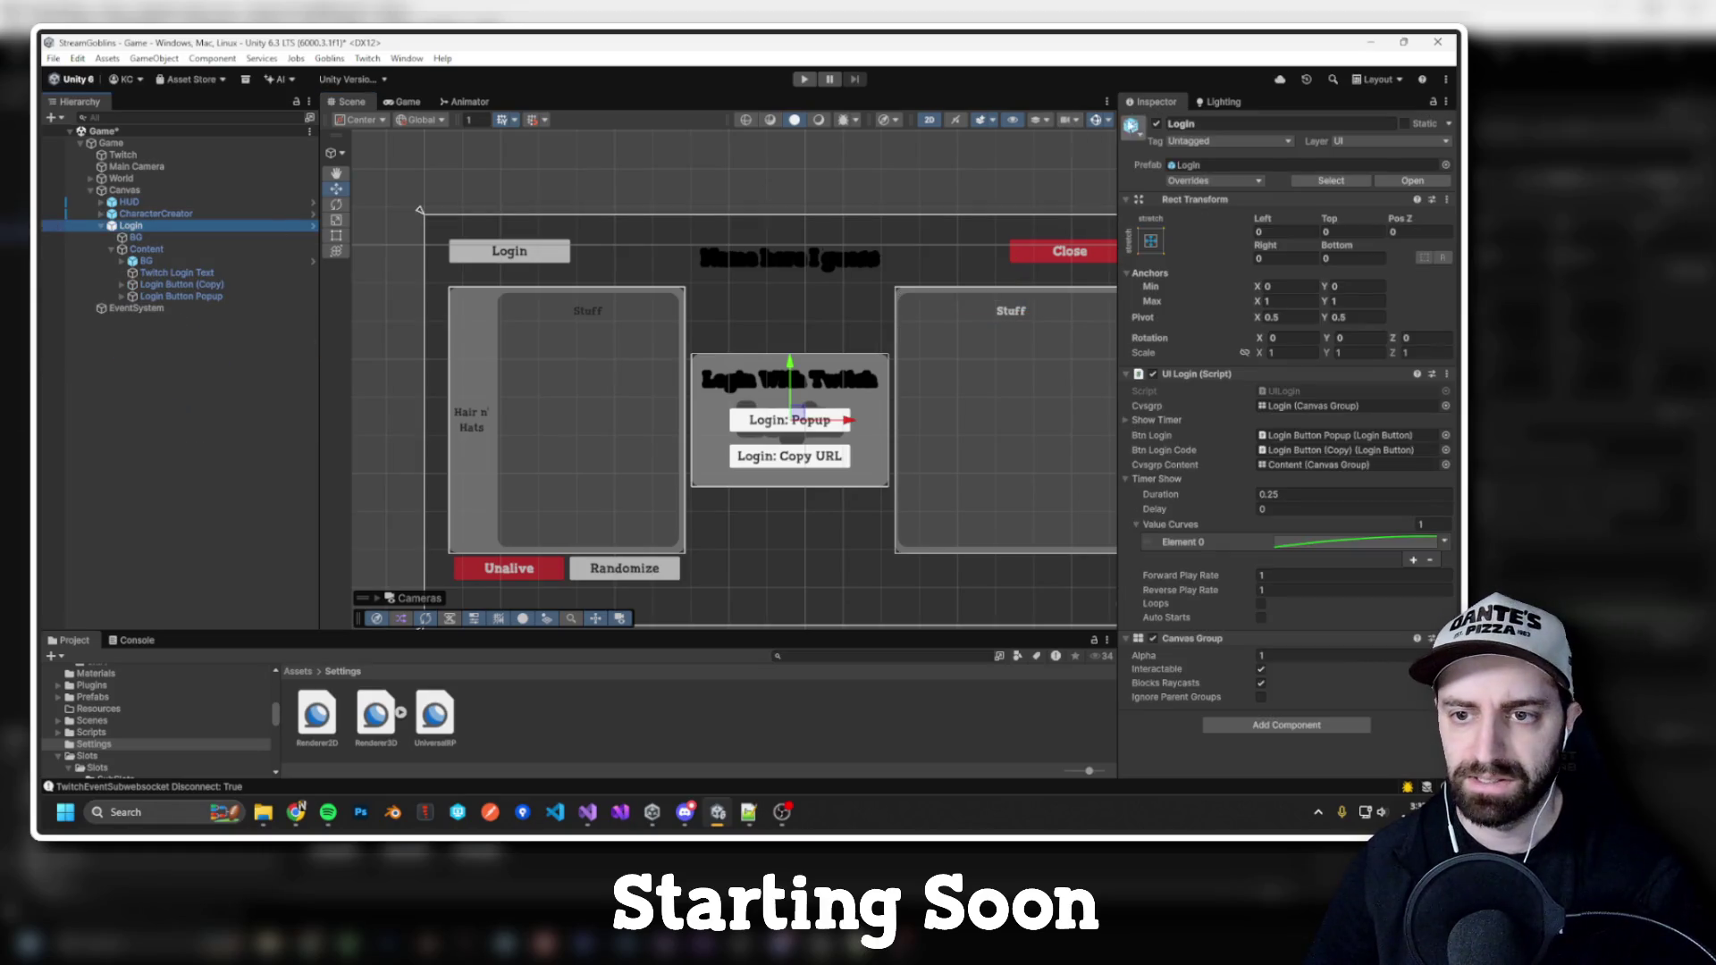
left_click(1156, 123)
scroll(749, 232, "up", 5)
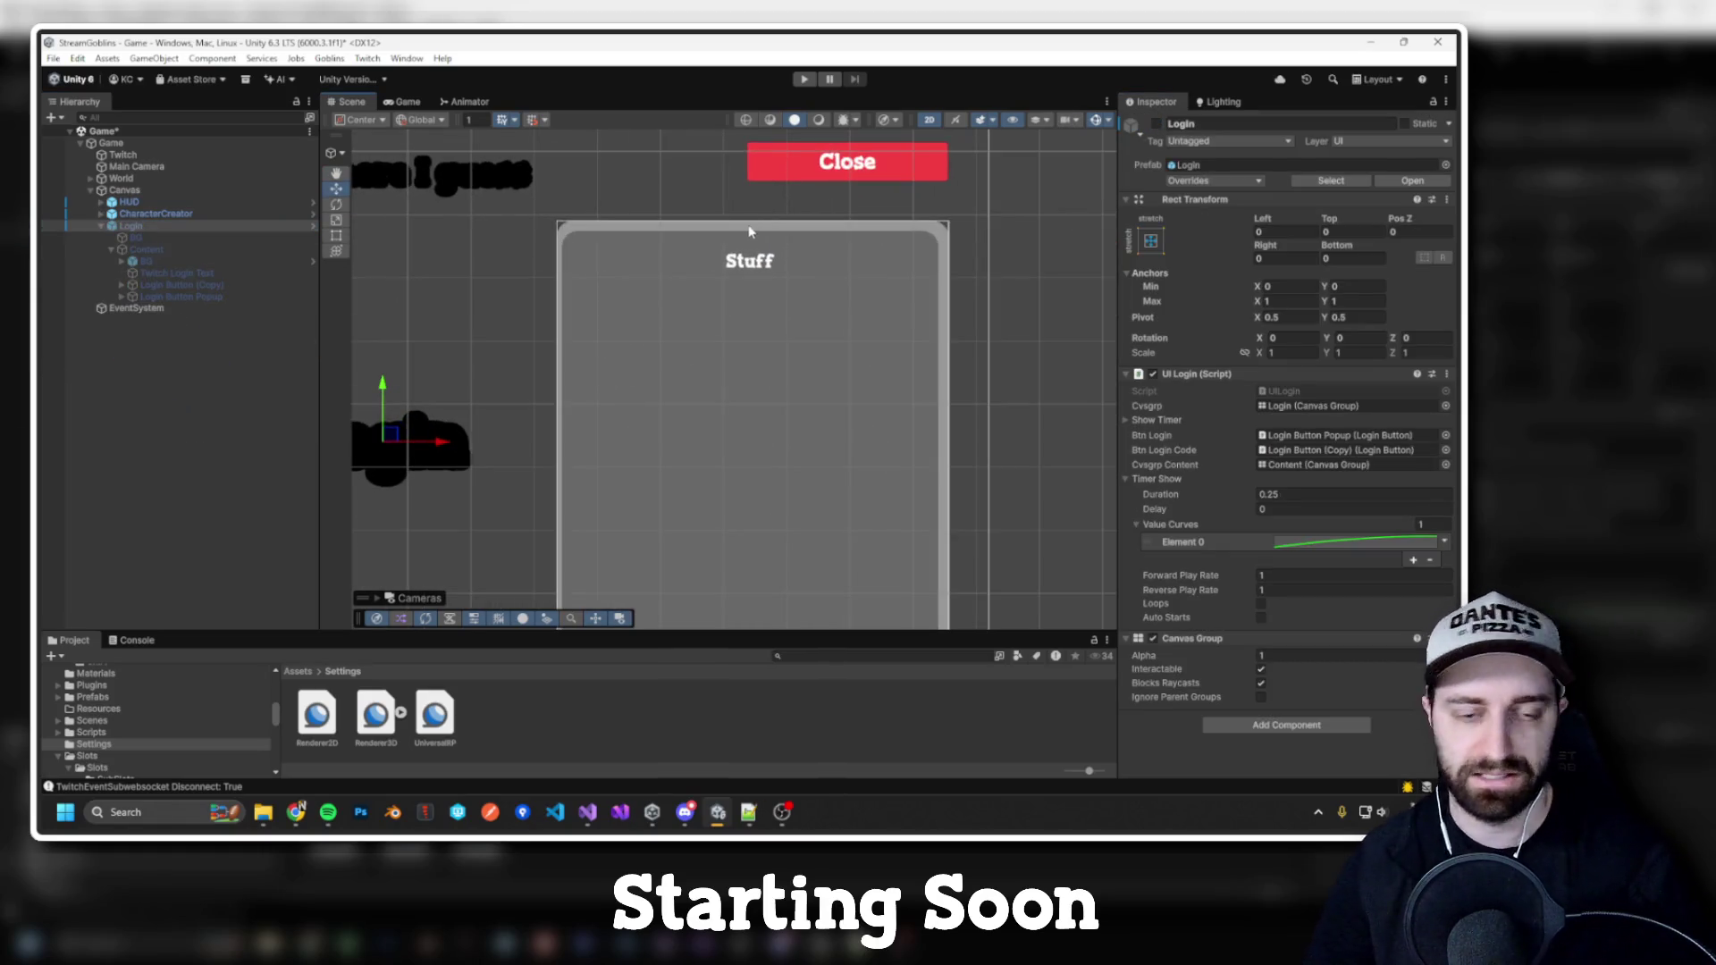
left_click(751, 267)
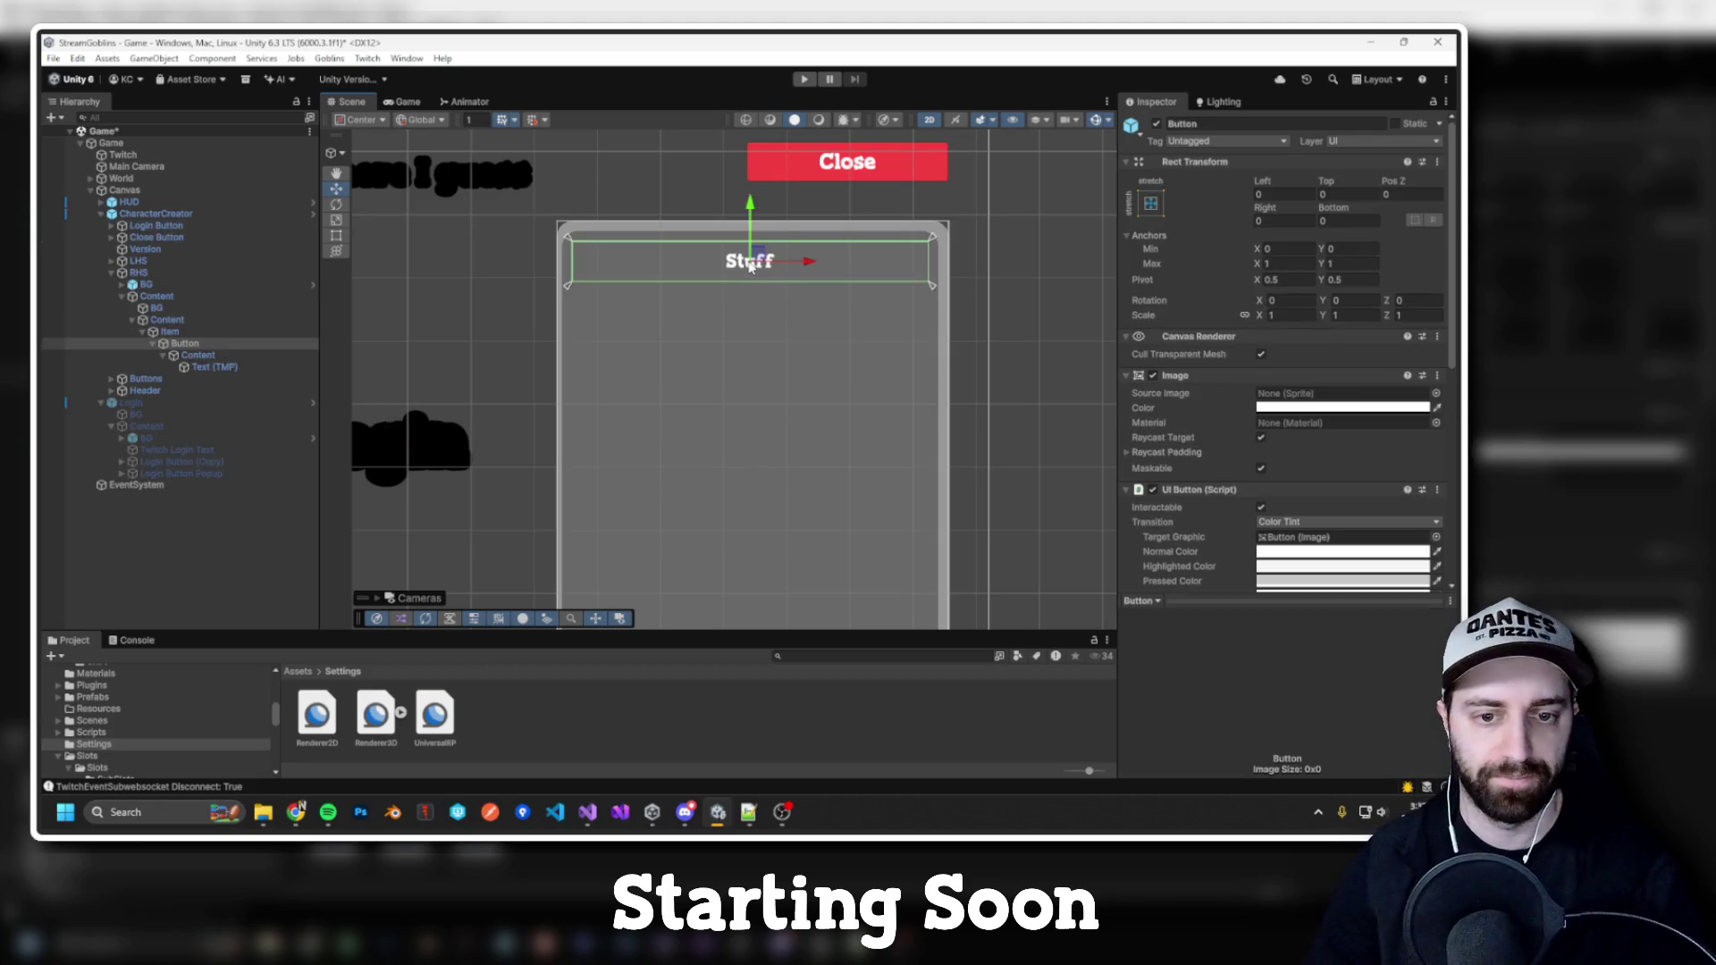
key("ctrl+z")
key("ctrl+z")
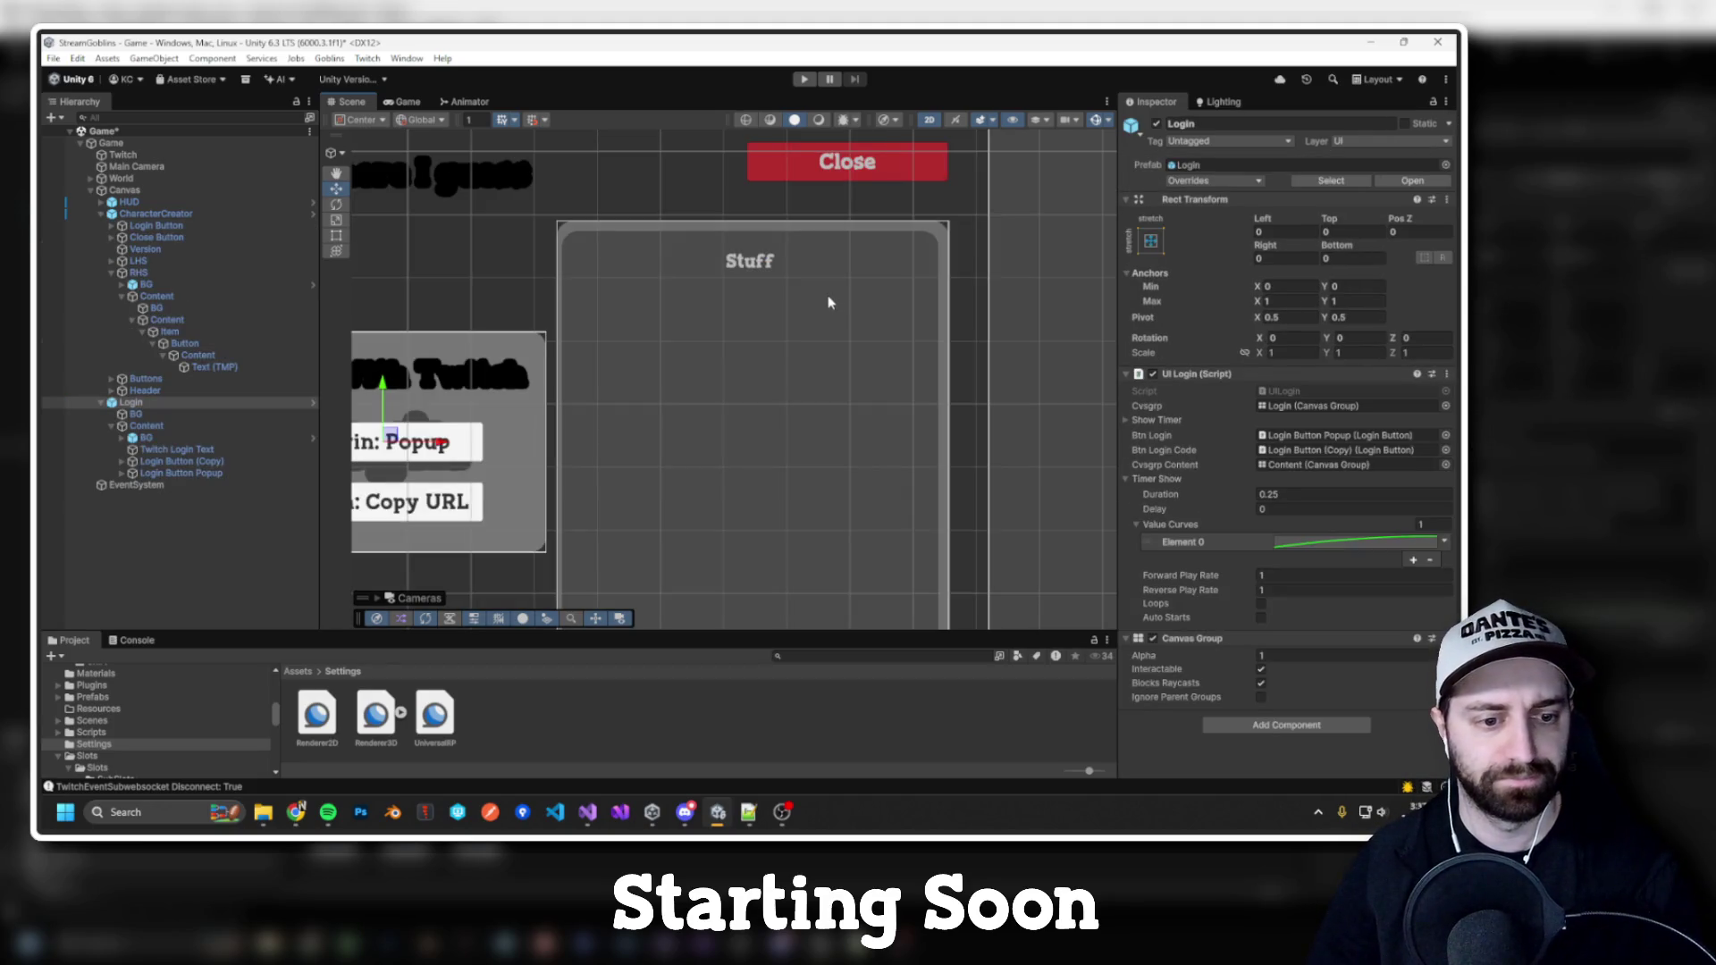
left_click(829, 299)
key("alt+Tab")
Step: In Visual Studio, select the 'Group' command name on line 76 of UIWorldCommands.cs
key("Tab")
key("Tab")
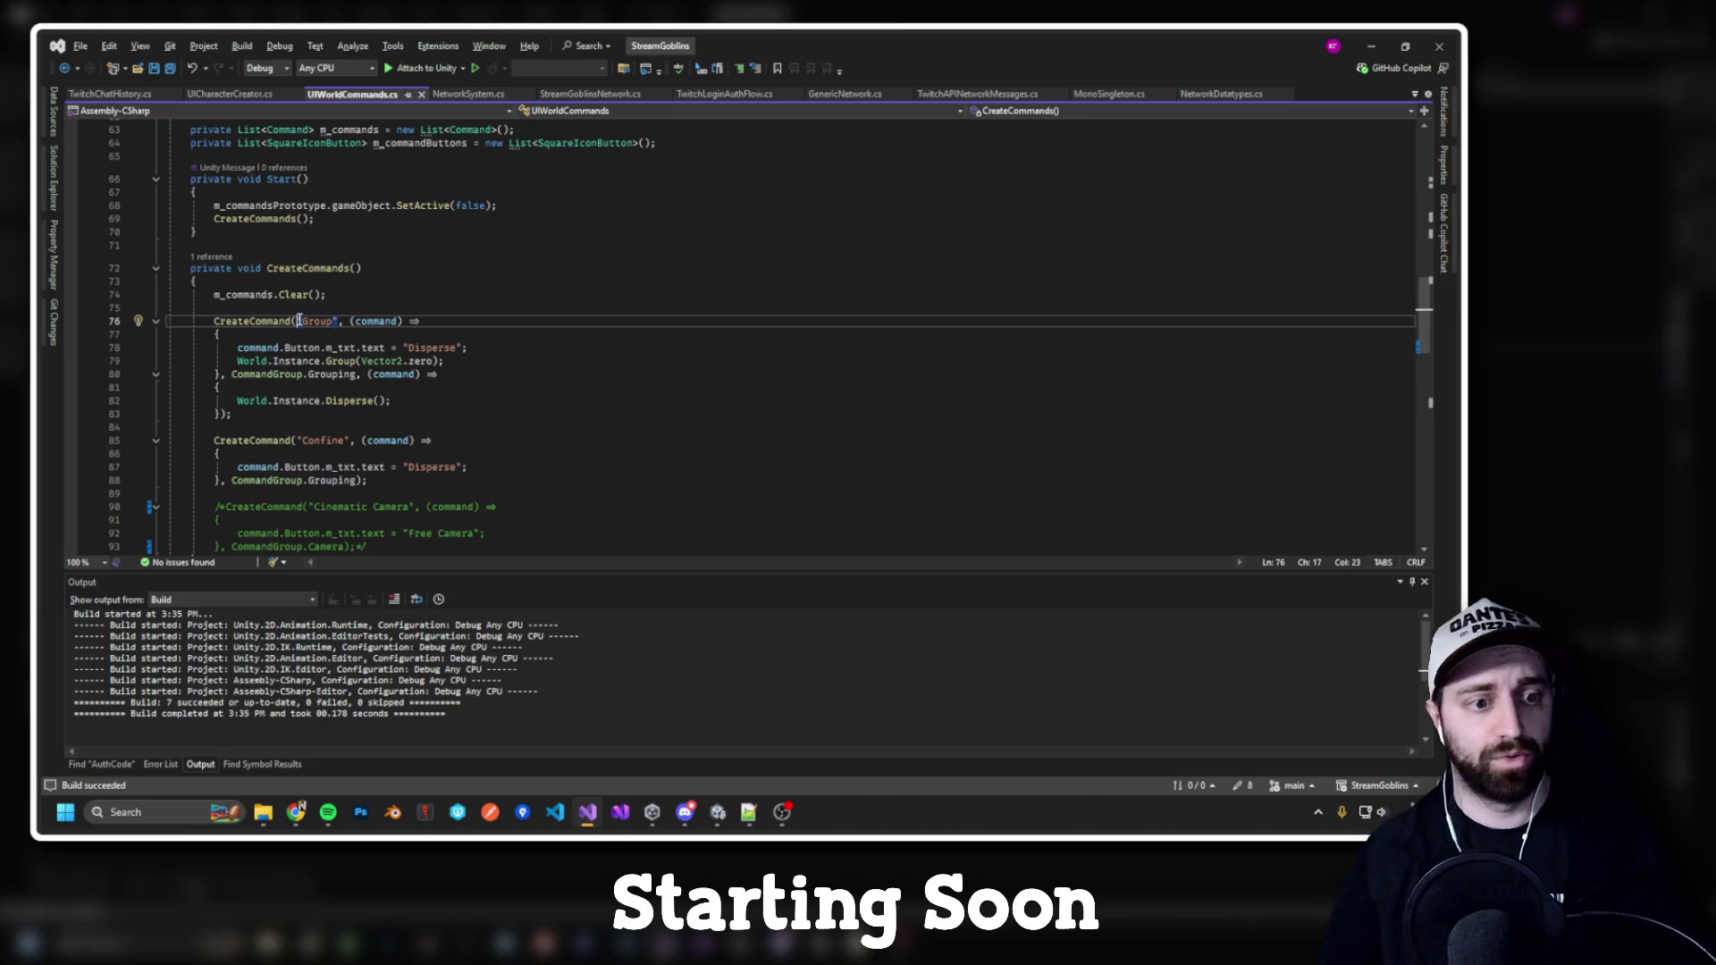
left_click_drag(296, 321, 342, 322)
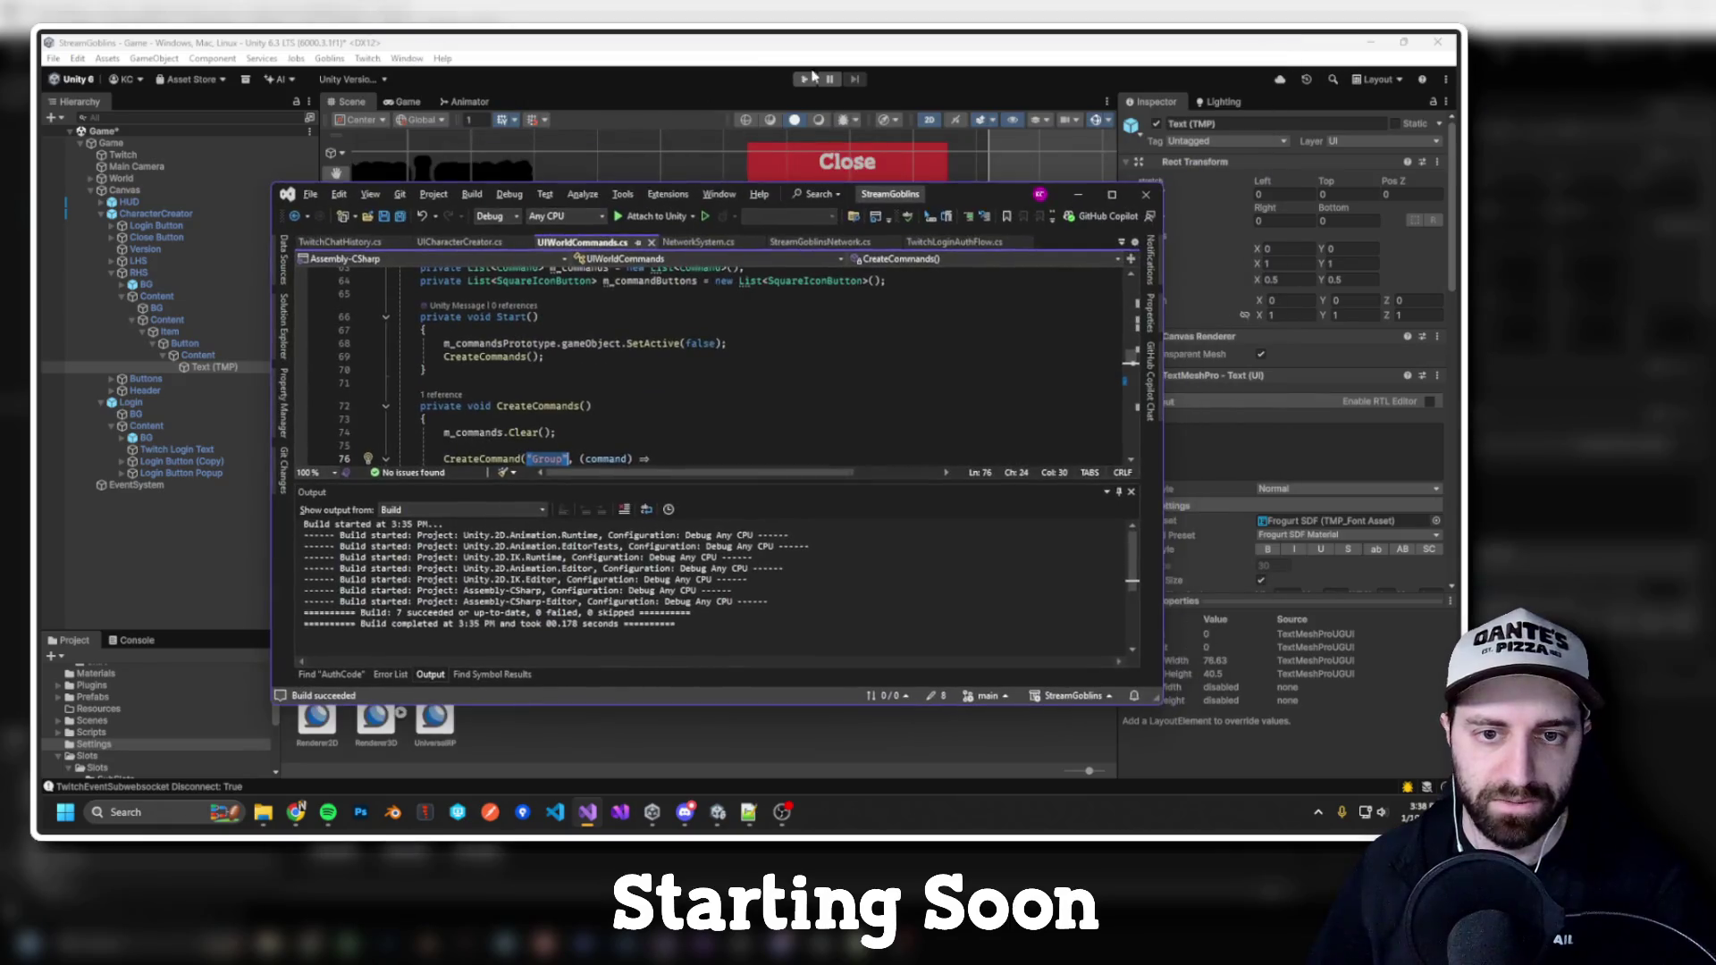
Step: Run the game, try the Disperse and Confine goblin commands, then stop Play mode
left_click(809, 81)
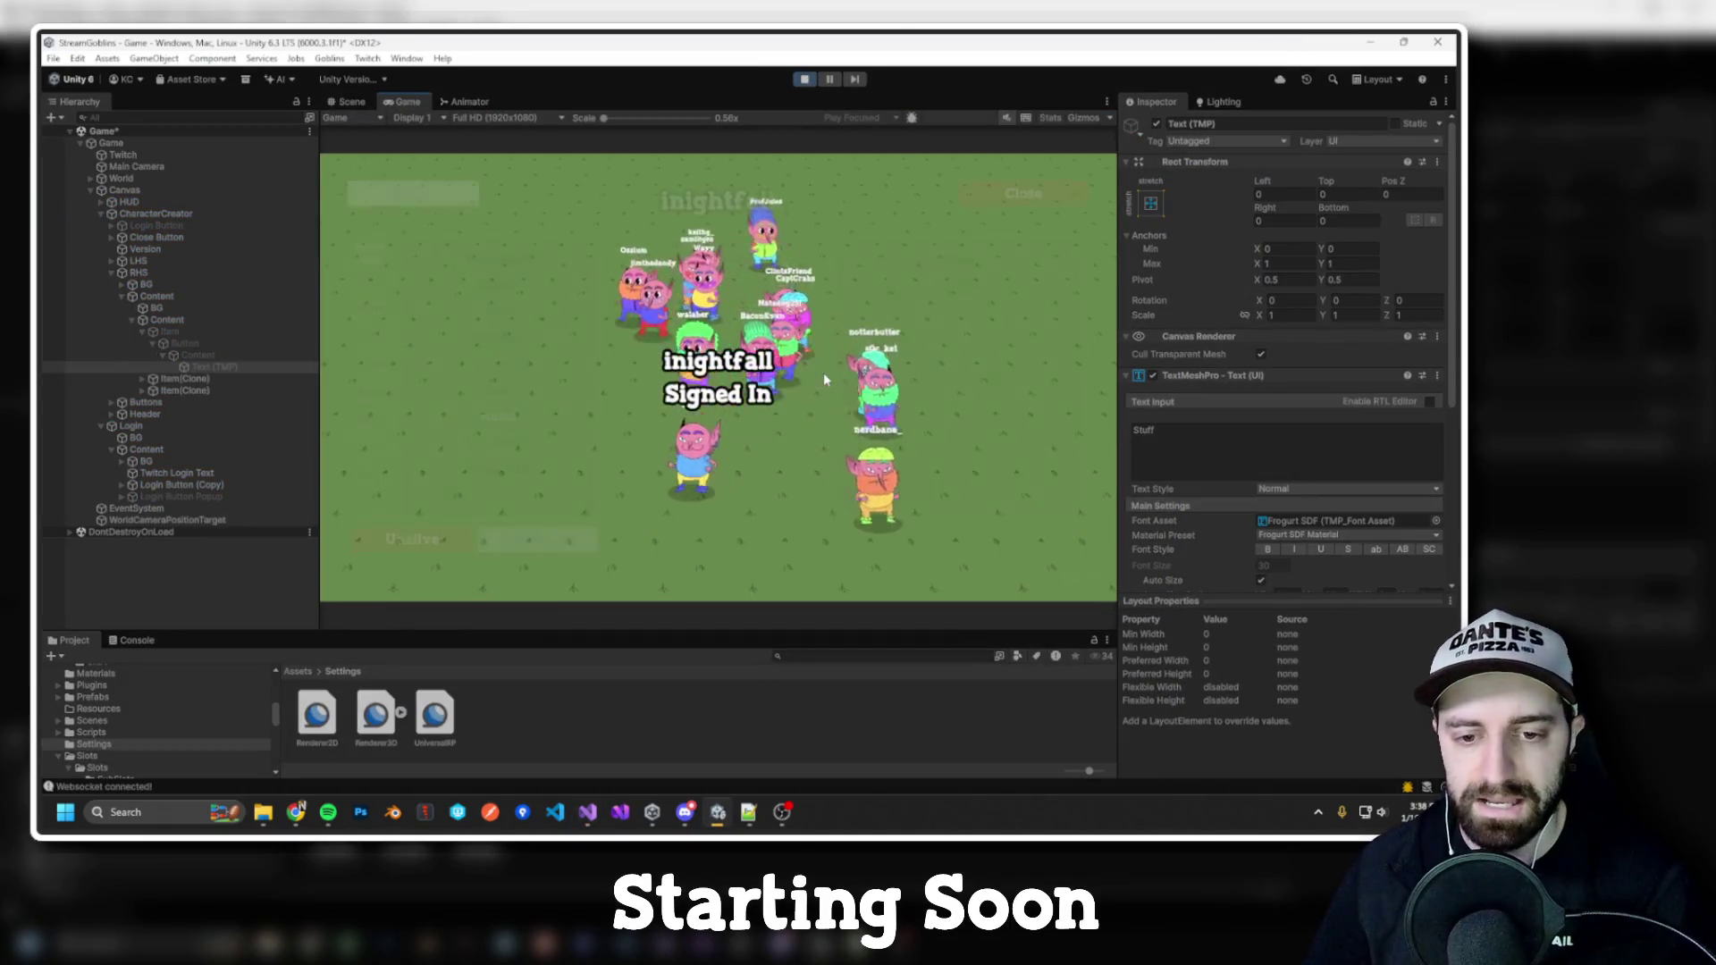
left_click(959, 261)
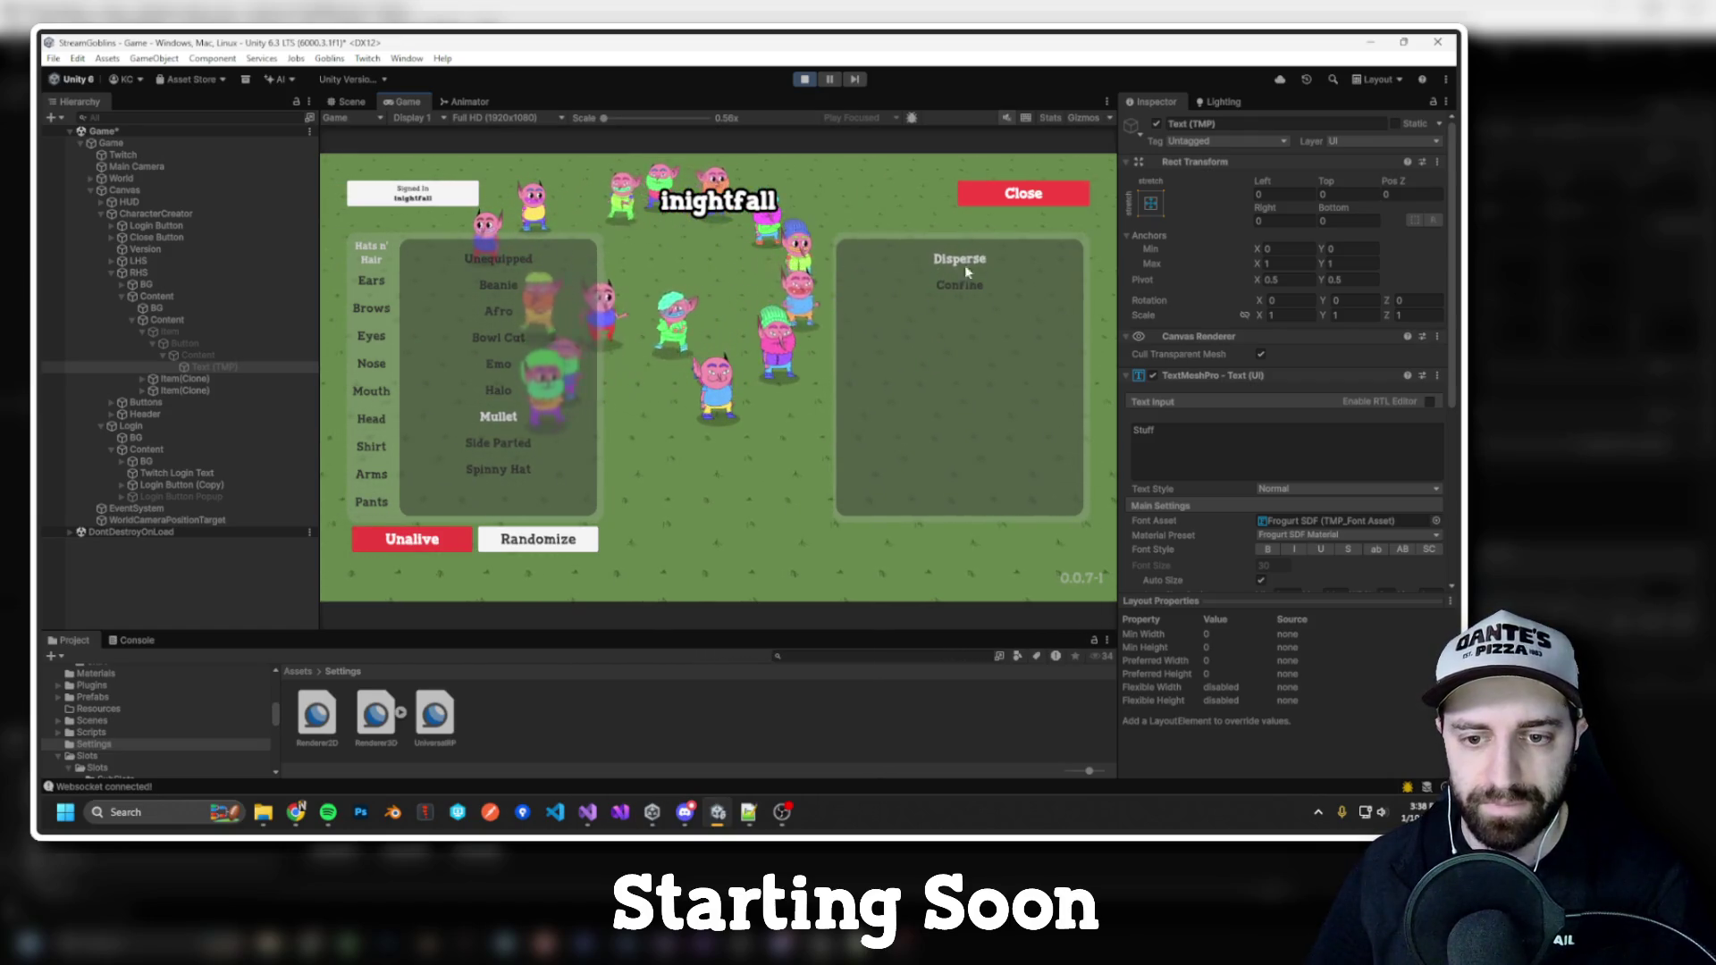
left_click(961, 263)
left_click(963, 285)
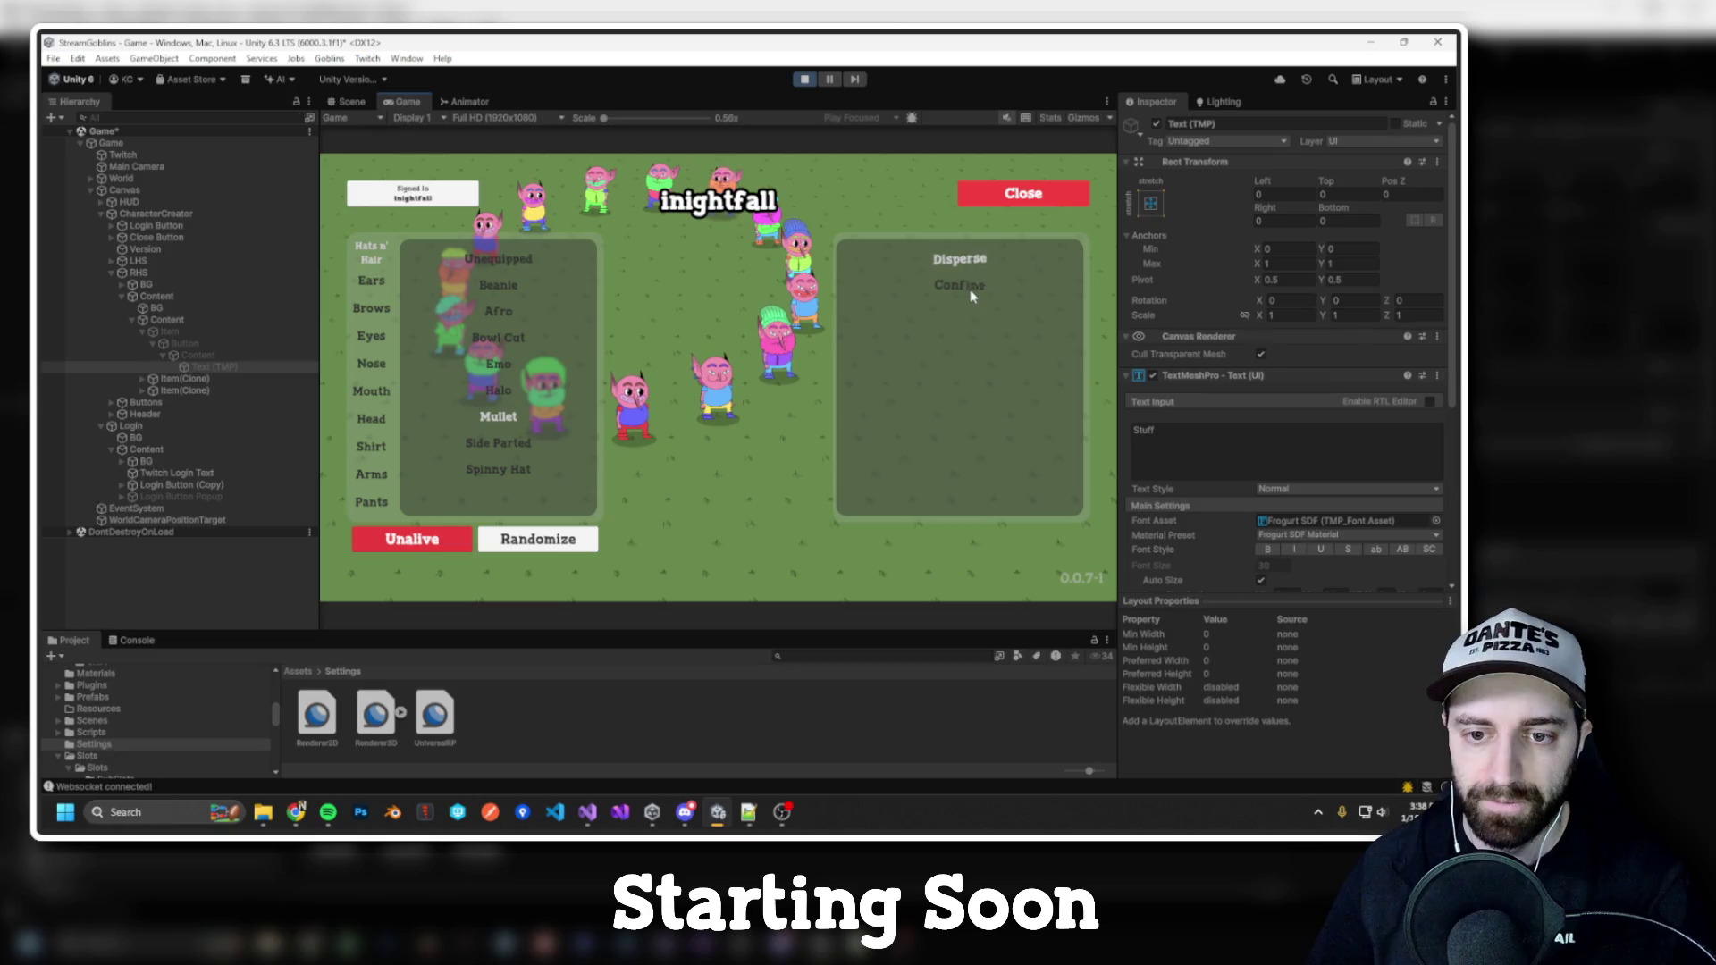
scroll(976, 292, "up", 2)
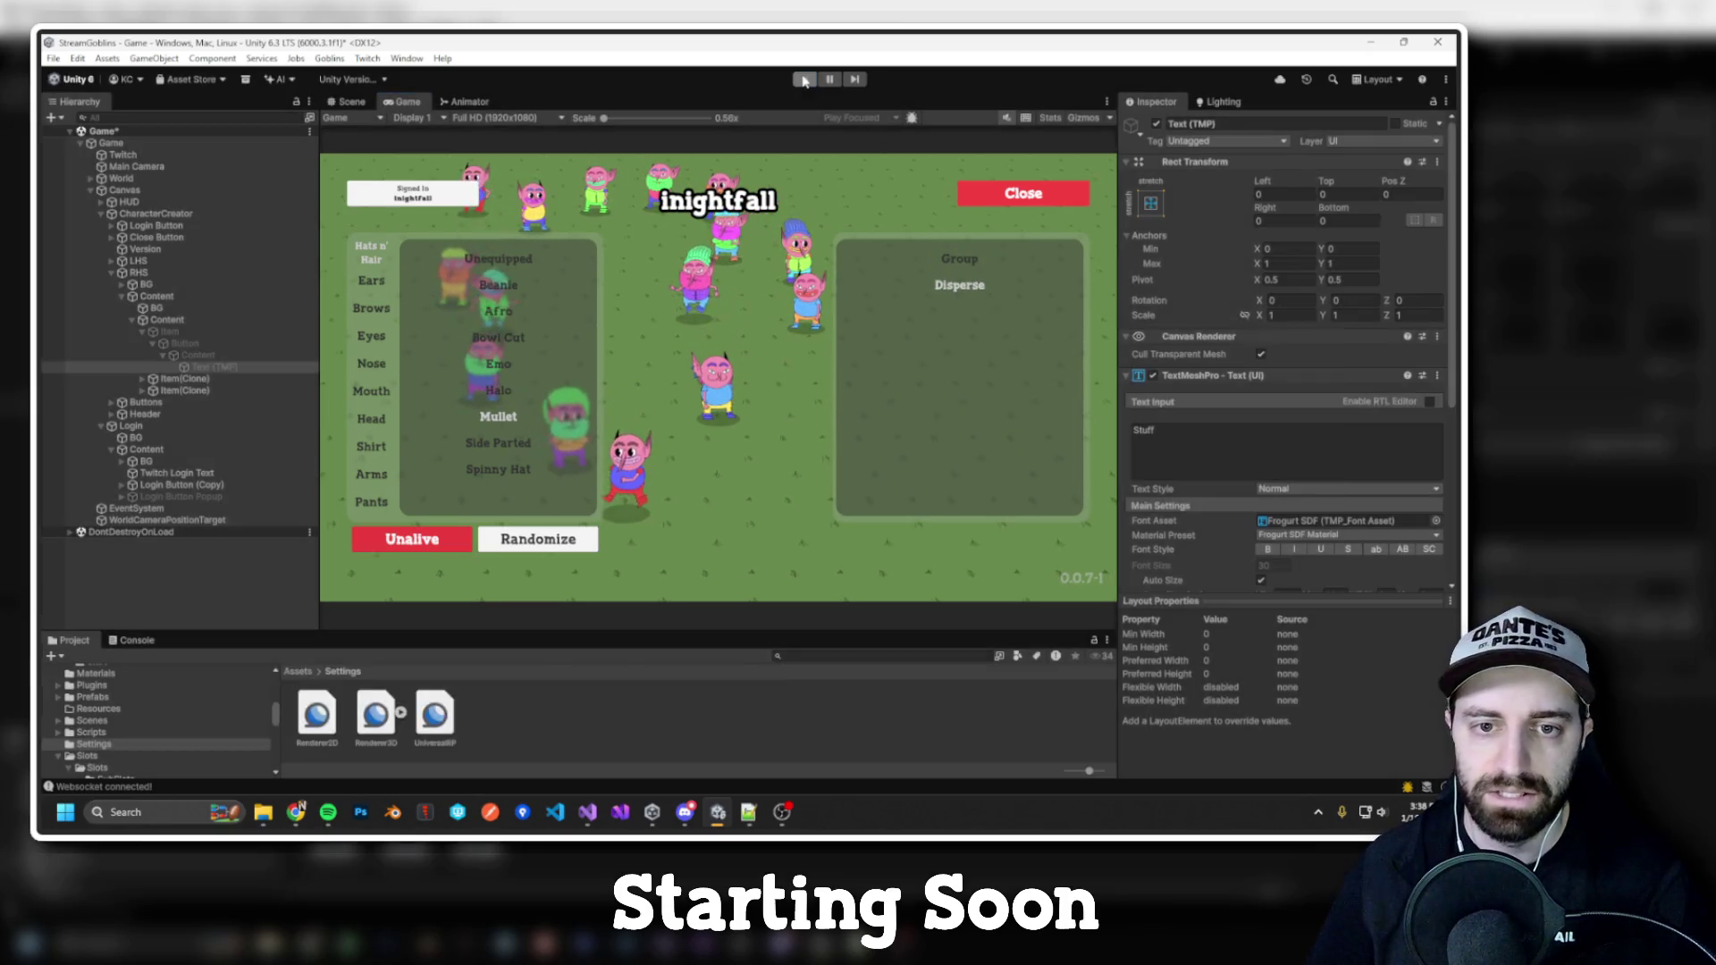
key("ctrl+p")
key("alt+Tab")
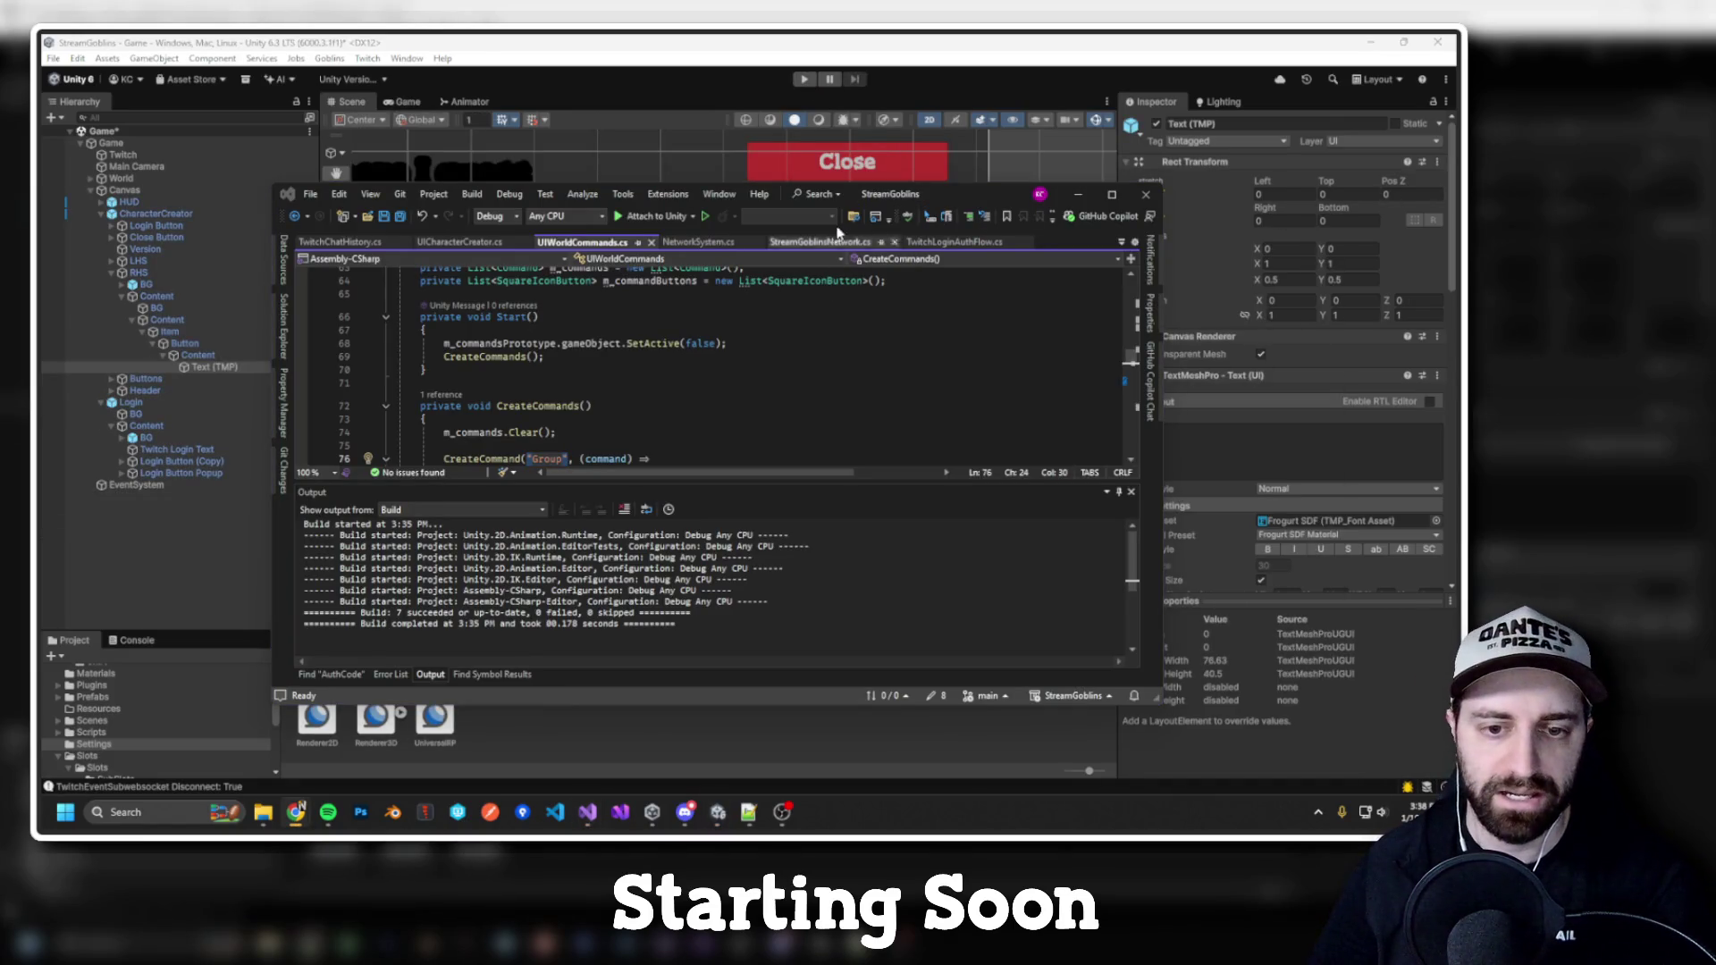
Step: Maximize Visual Studio and select the Group command's Disperse deactivate action
double_click(905, 197)
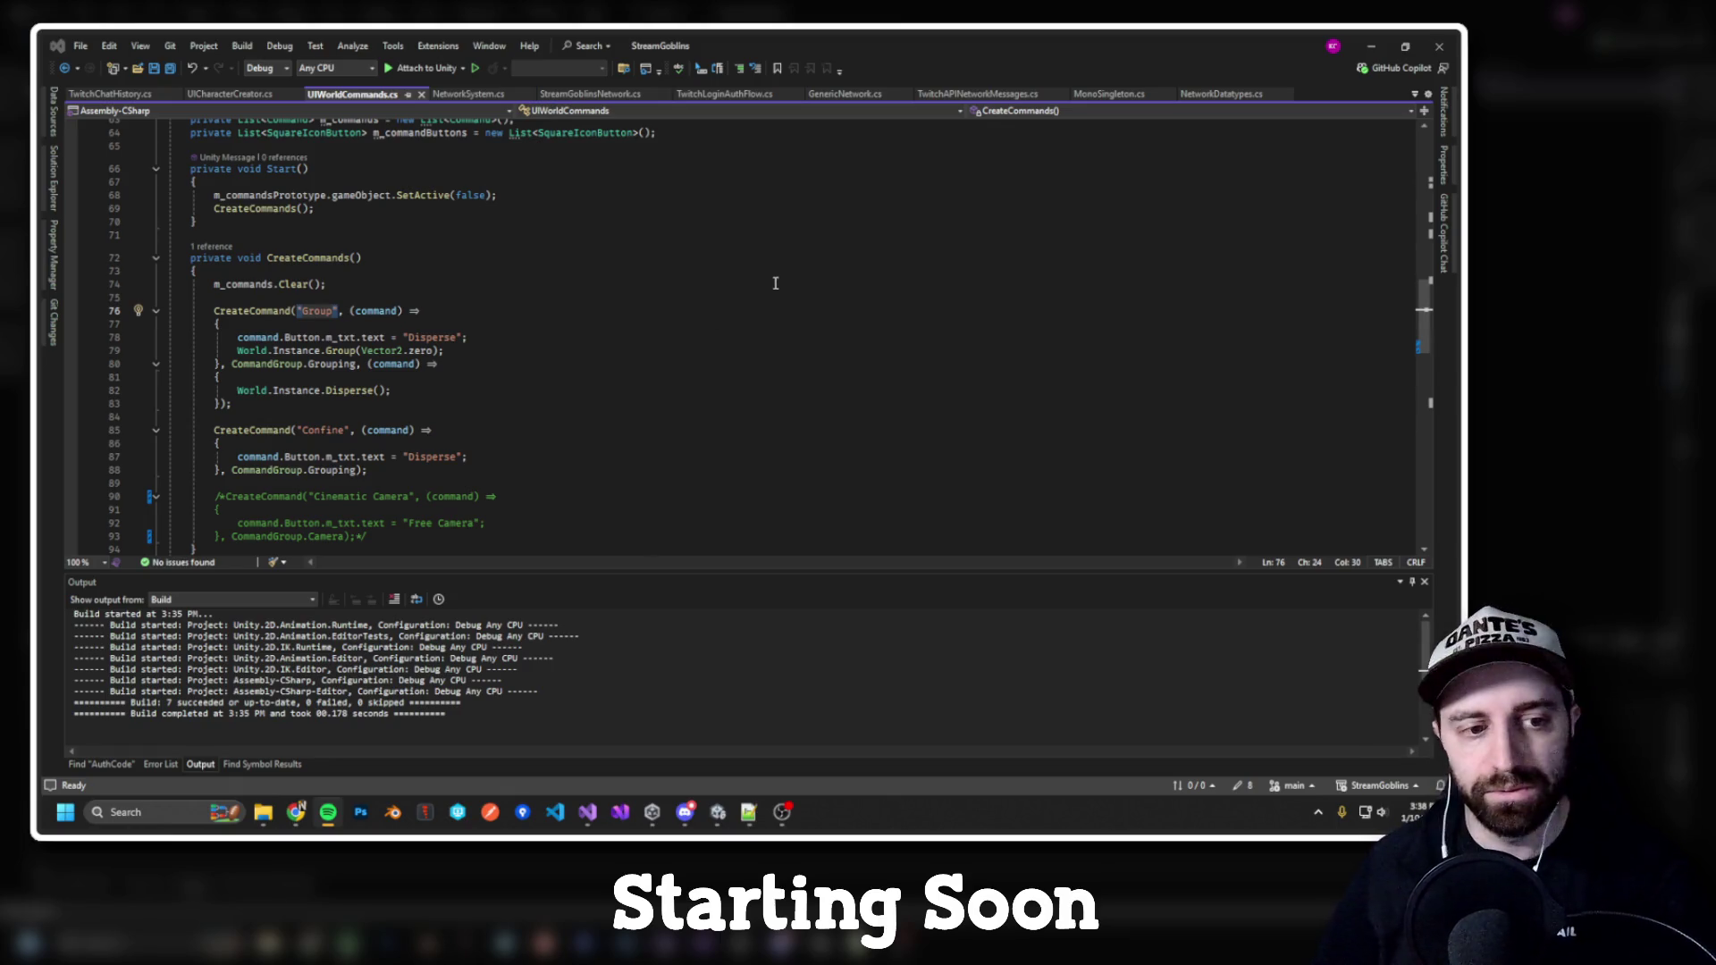
scroll(697, 284, "down", 2)
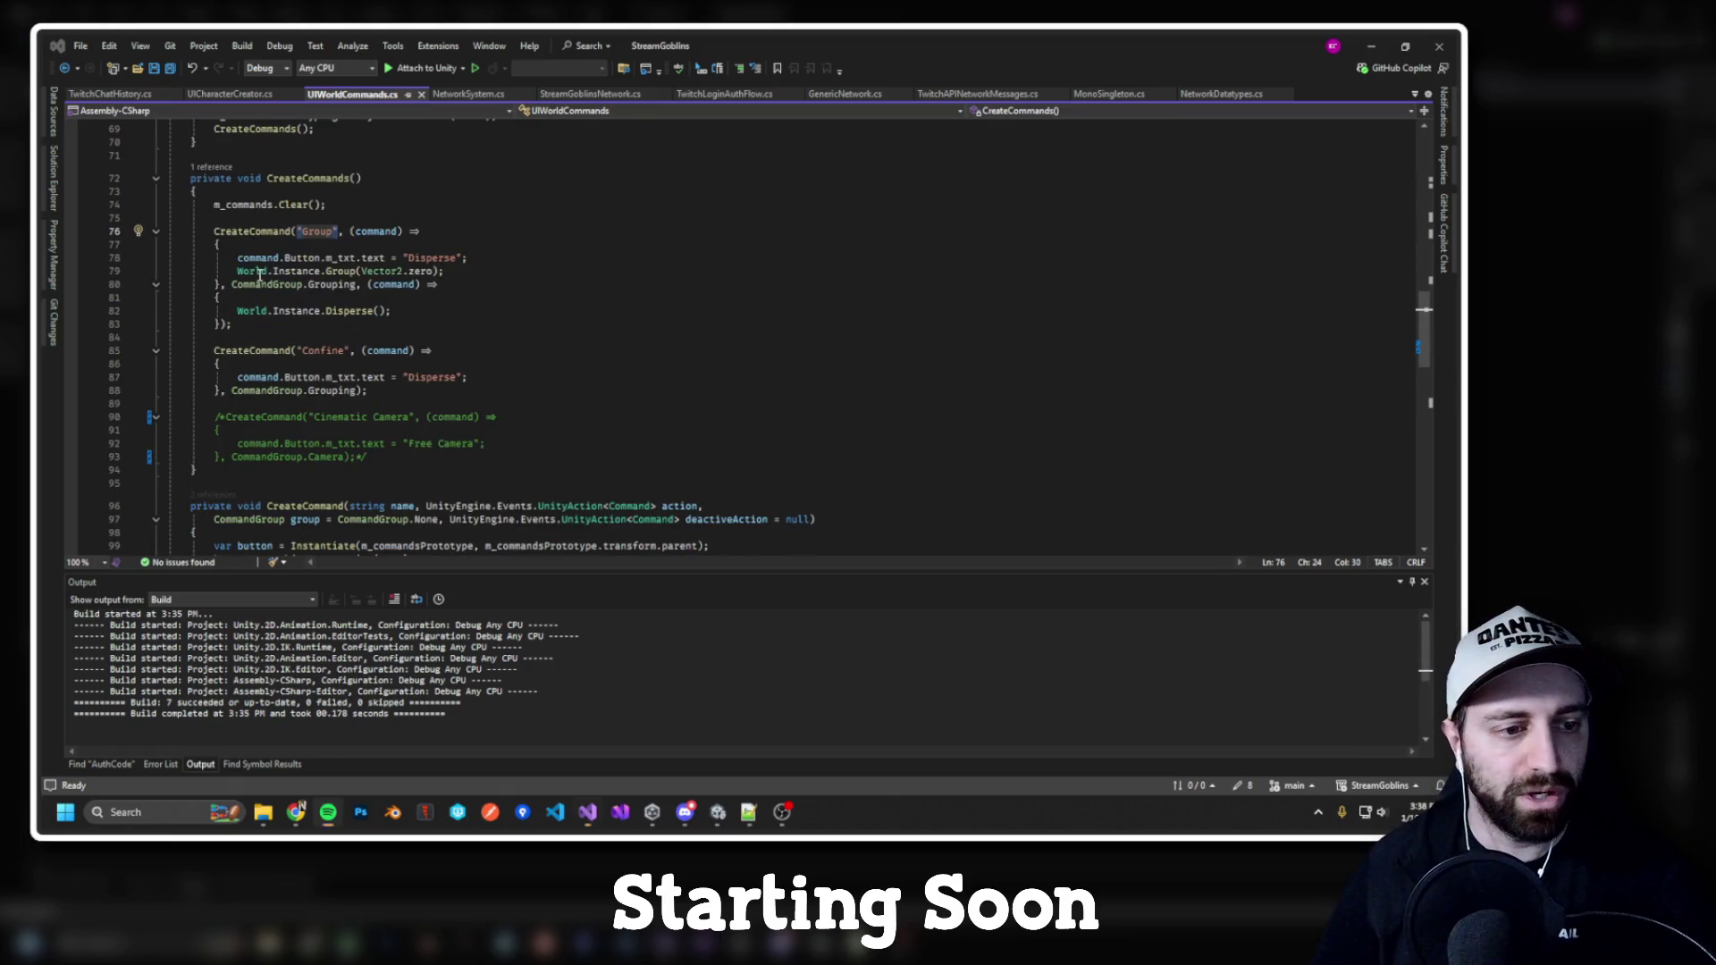
left_click(341, 270)
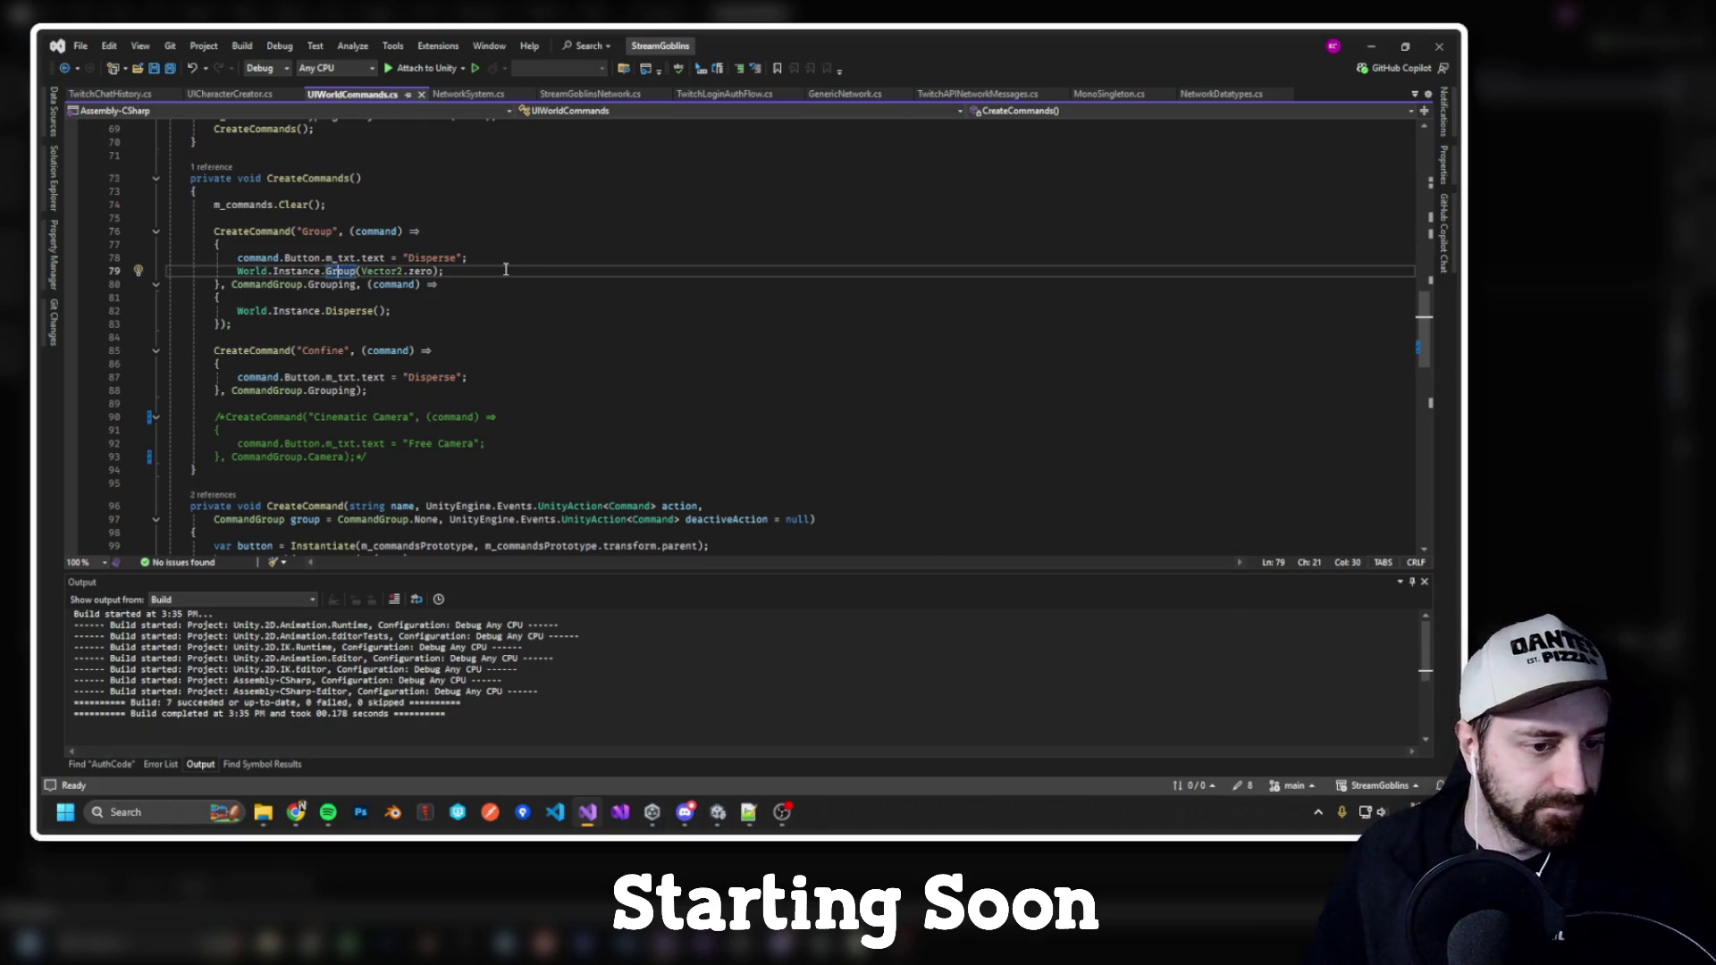
scroll(505, 268, "down", 5)
scroll(498, 289, "up", 4)
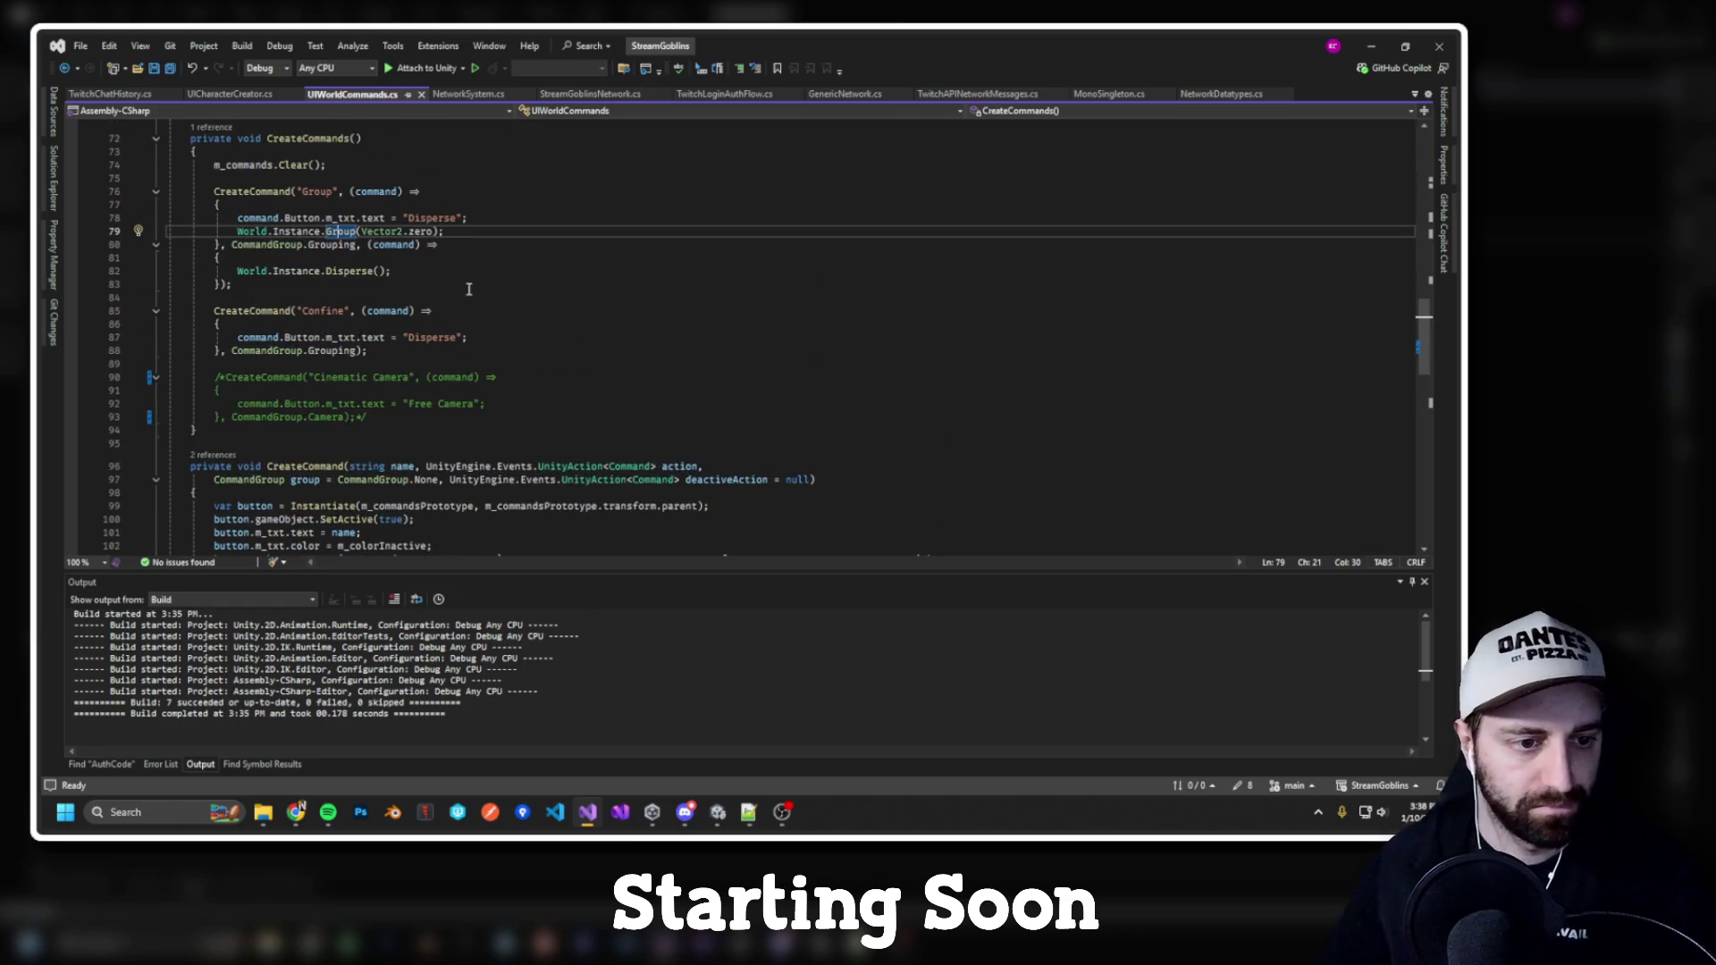
double_click(350, 273)
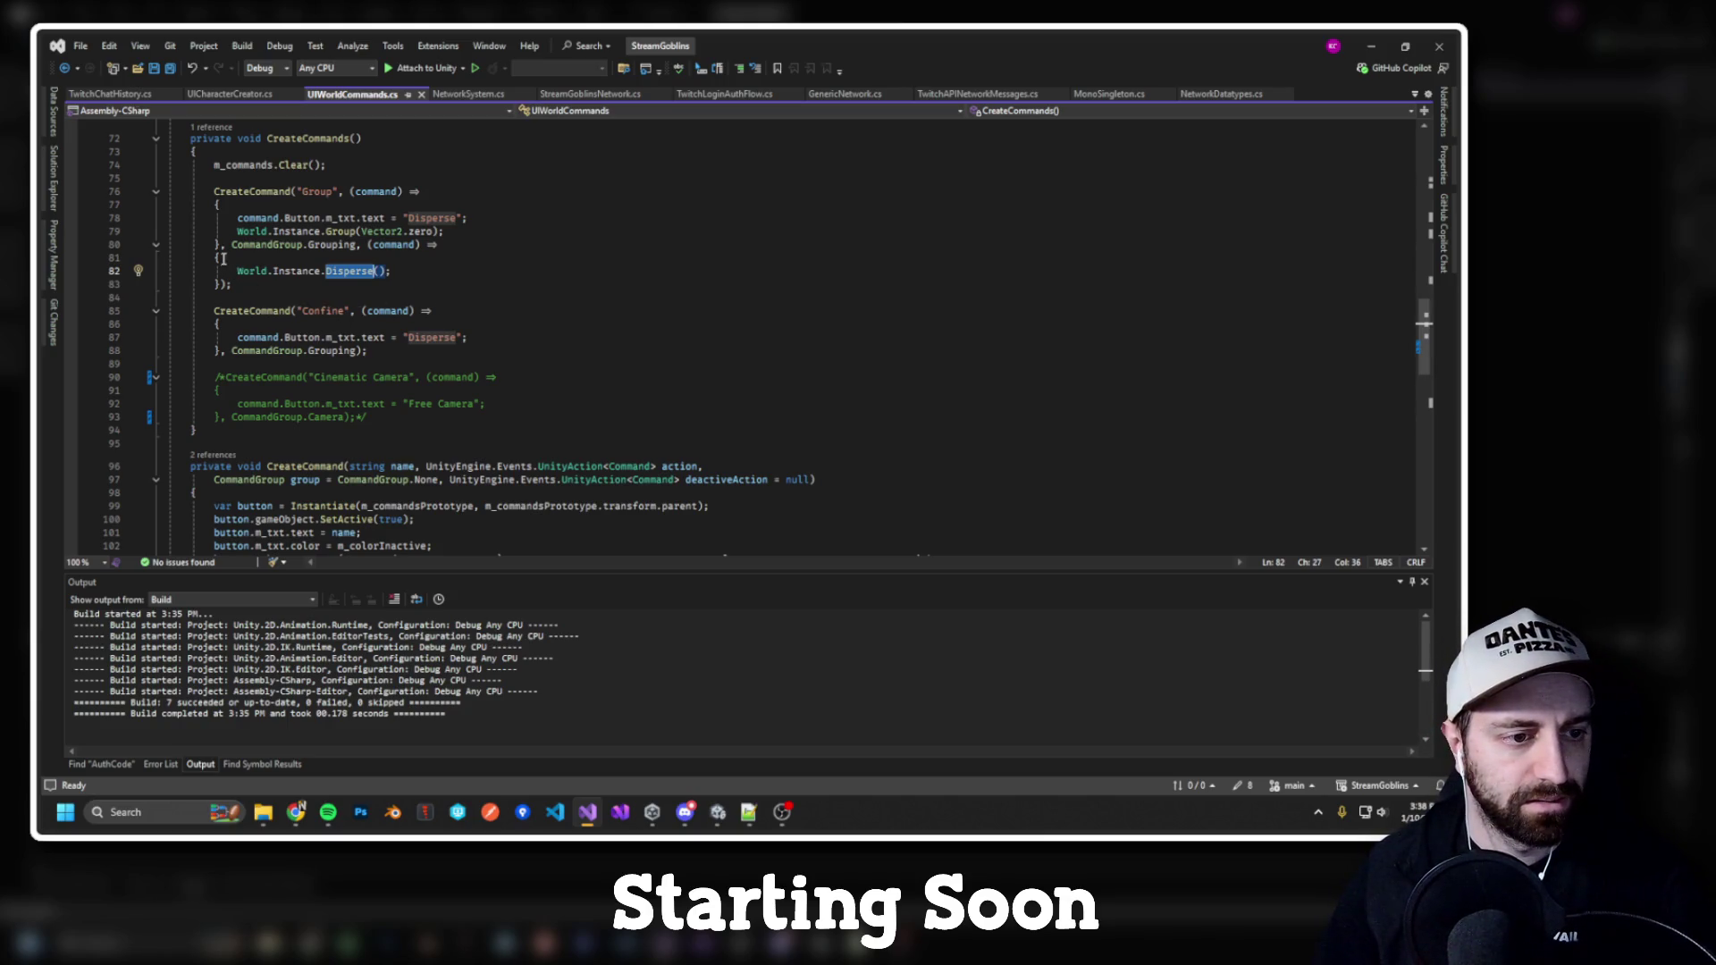
left_click_drag(228, 245, 223, 284)
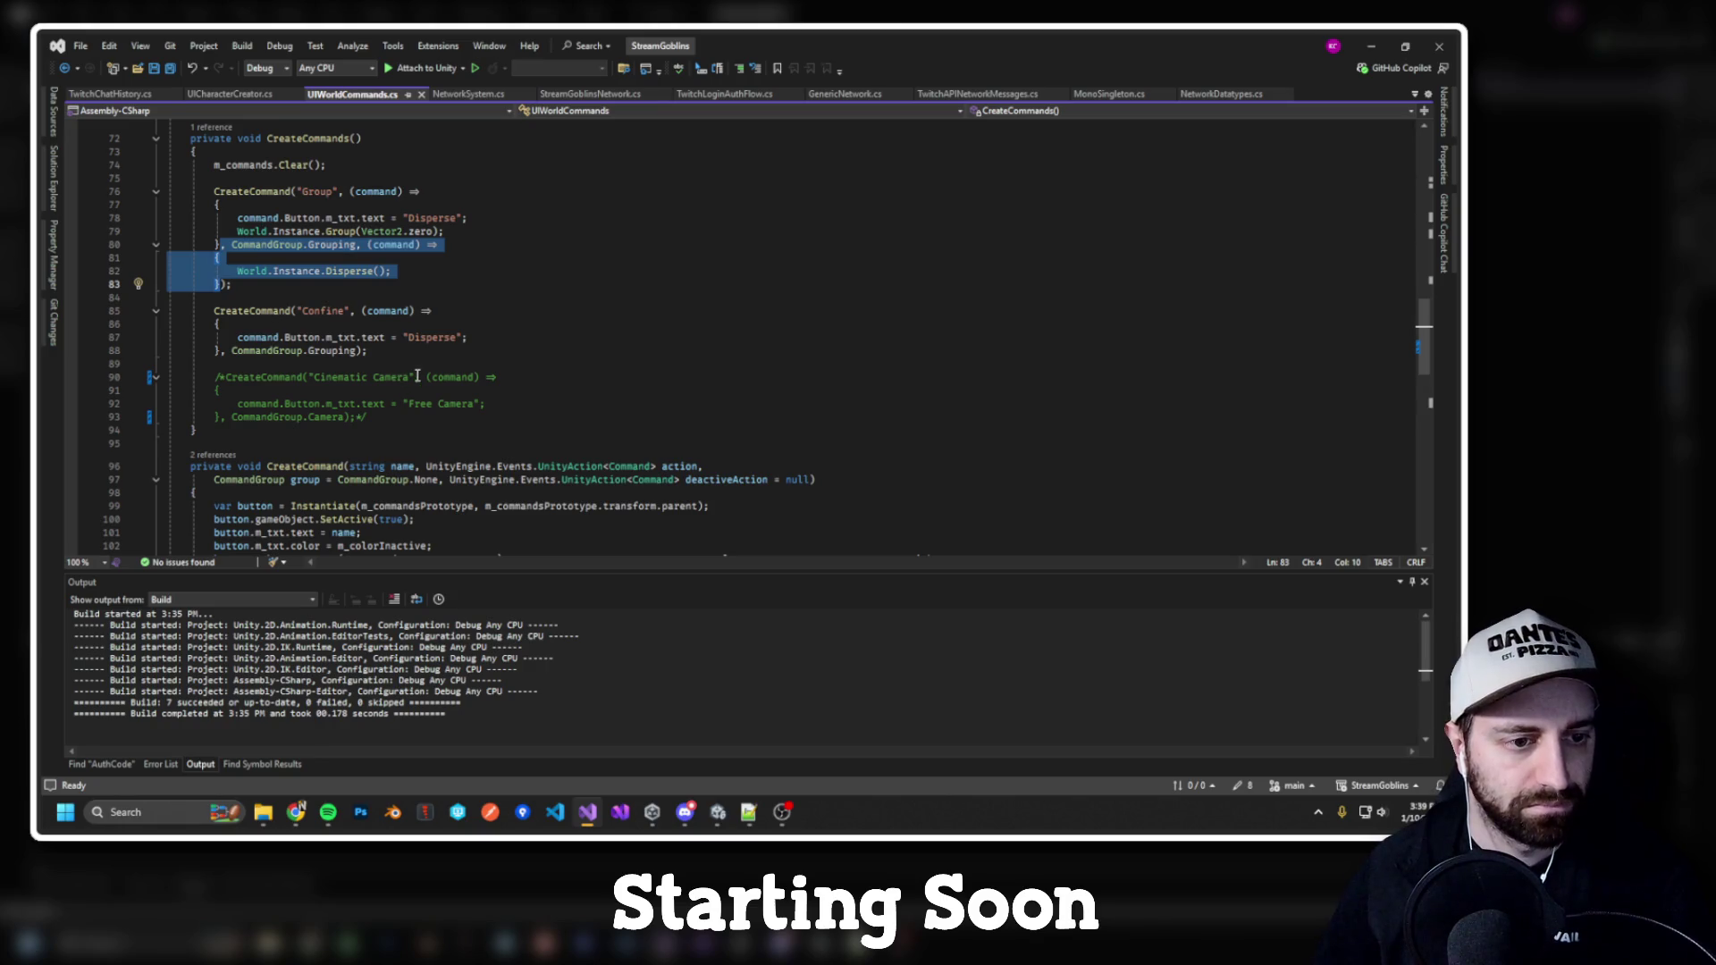
scroll(426, 377, "down", 17)
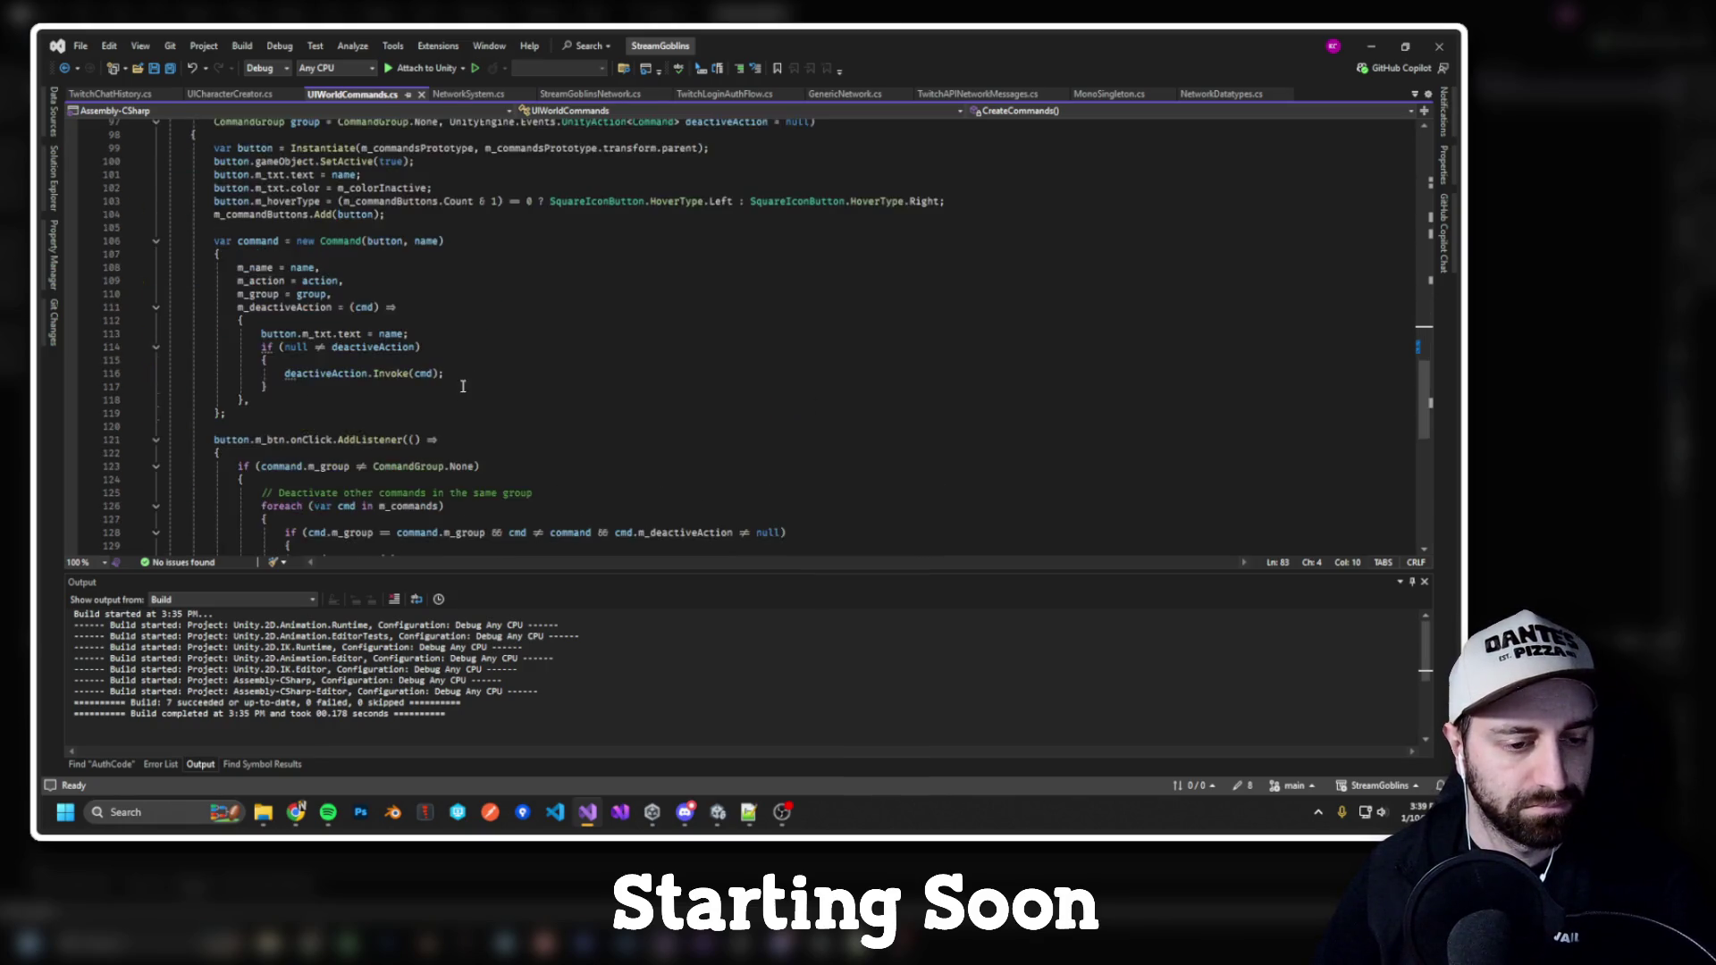
scroll(469, 384, "up", 2)
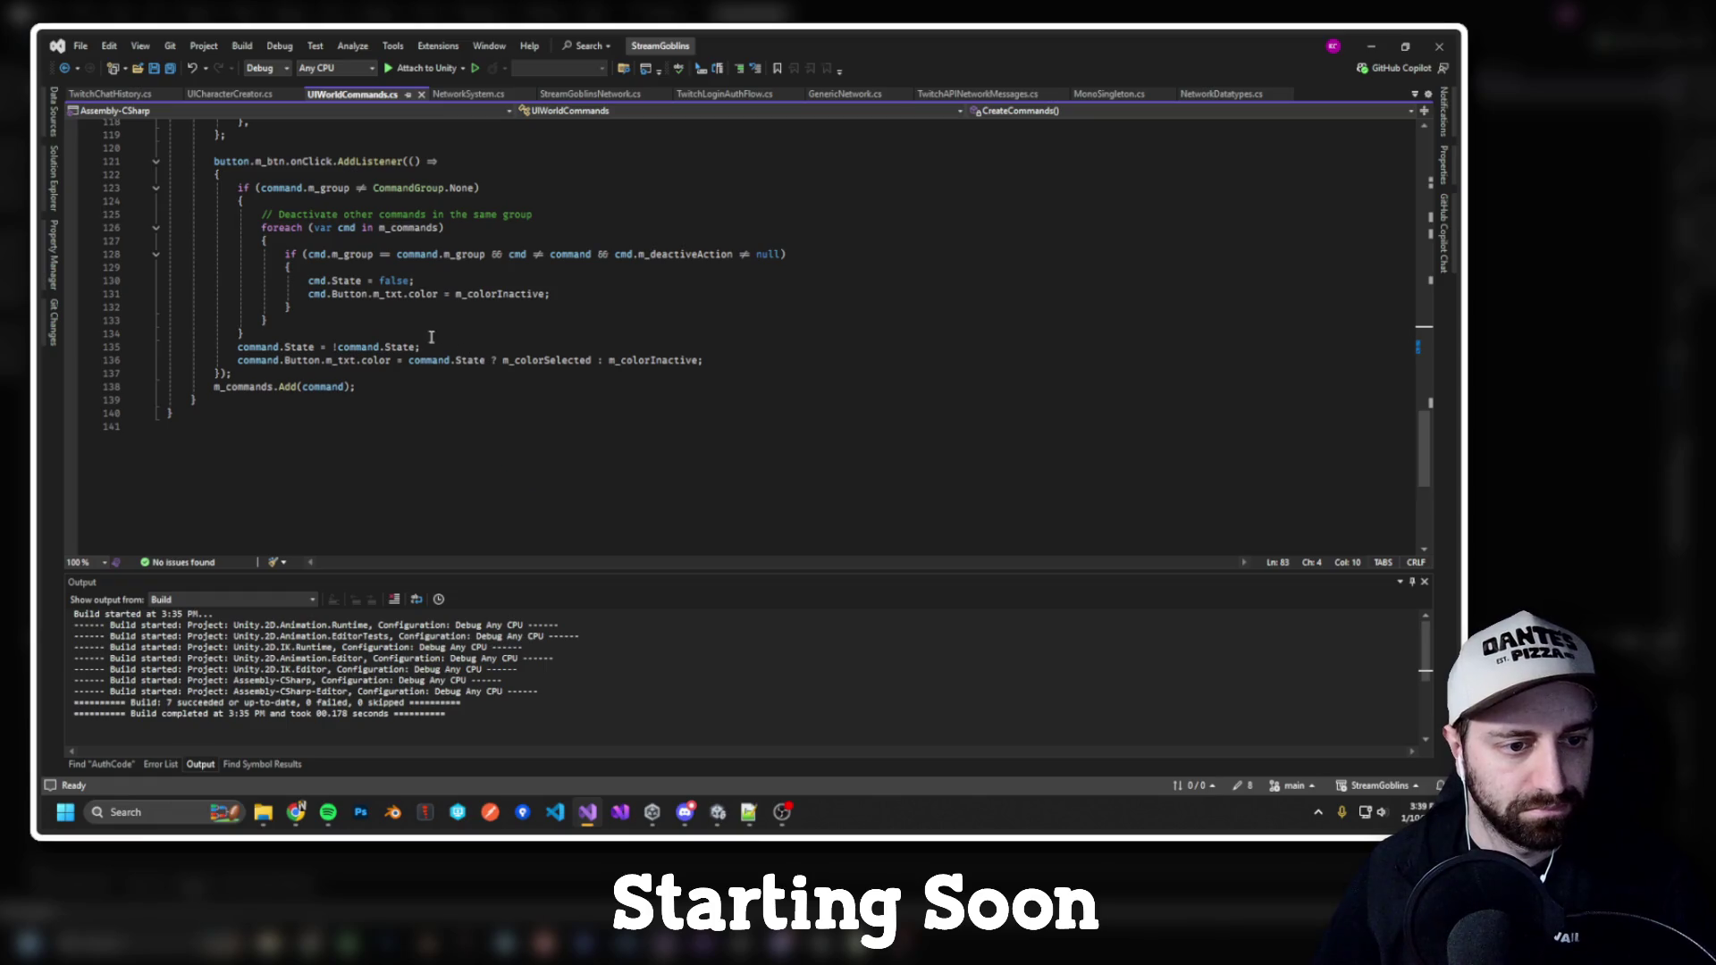
scroll(403, 344, "up", 16)
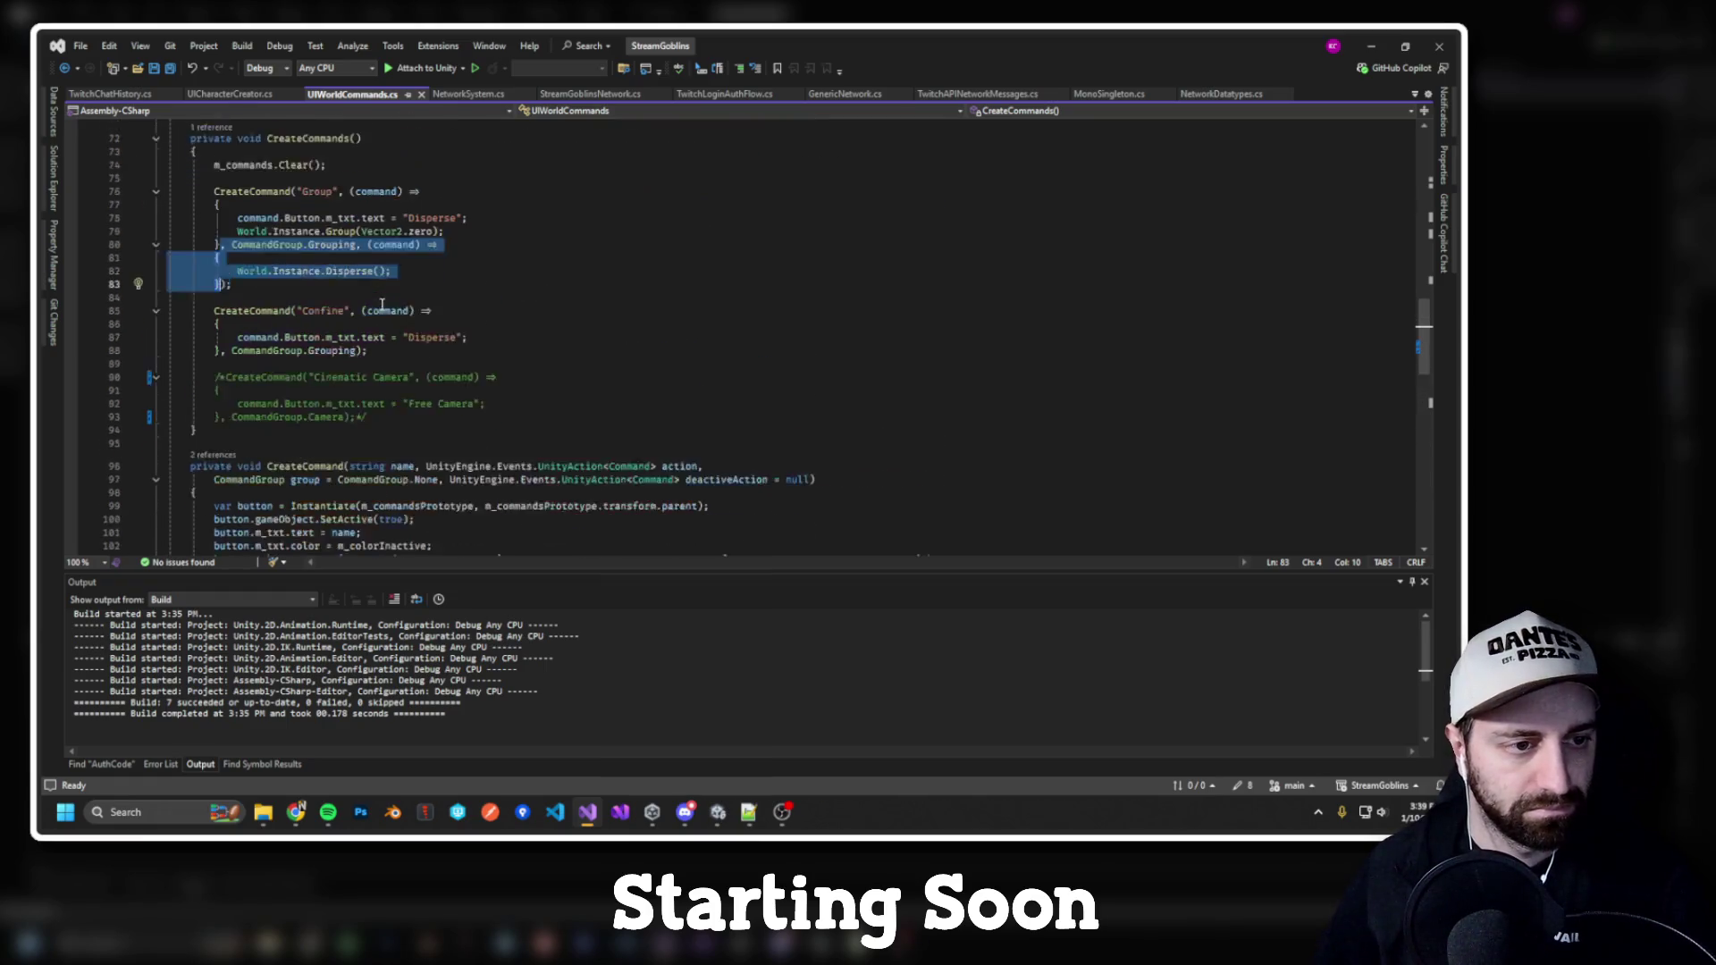
key("Return")
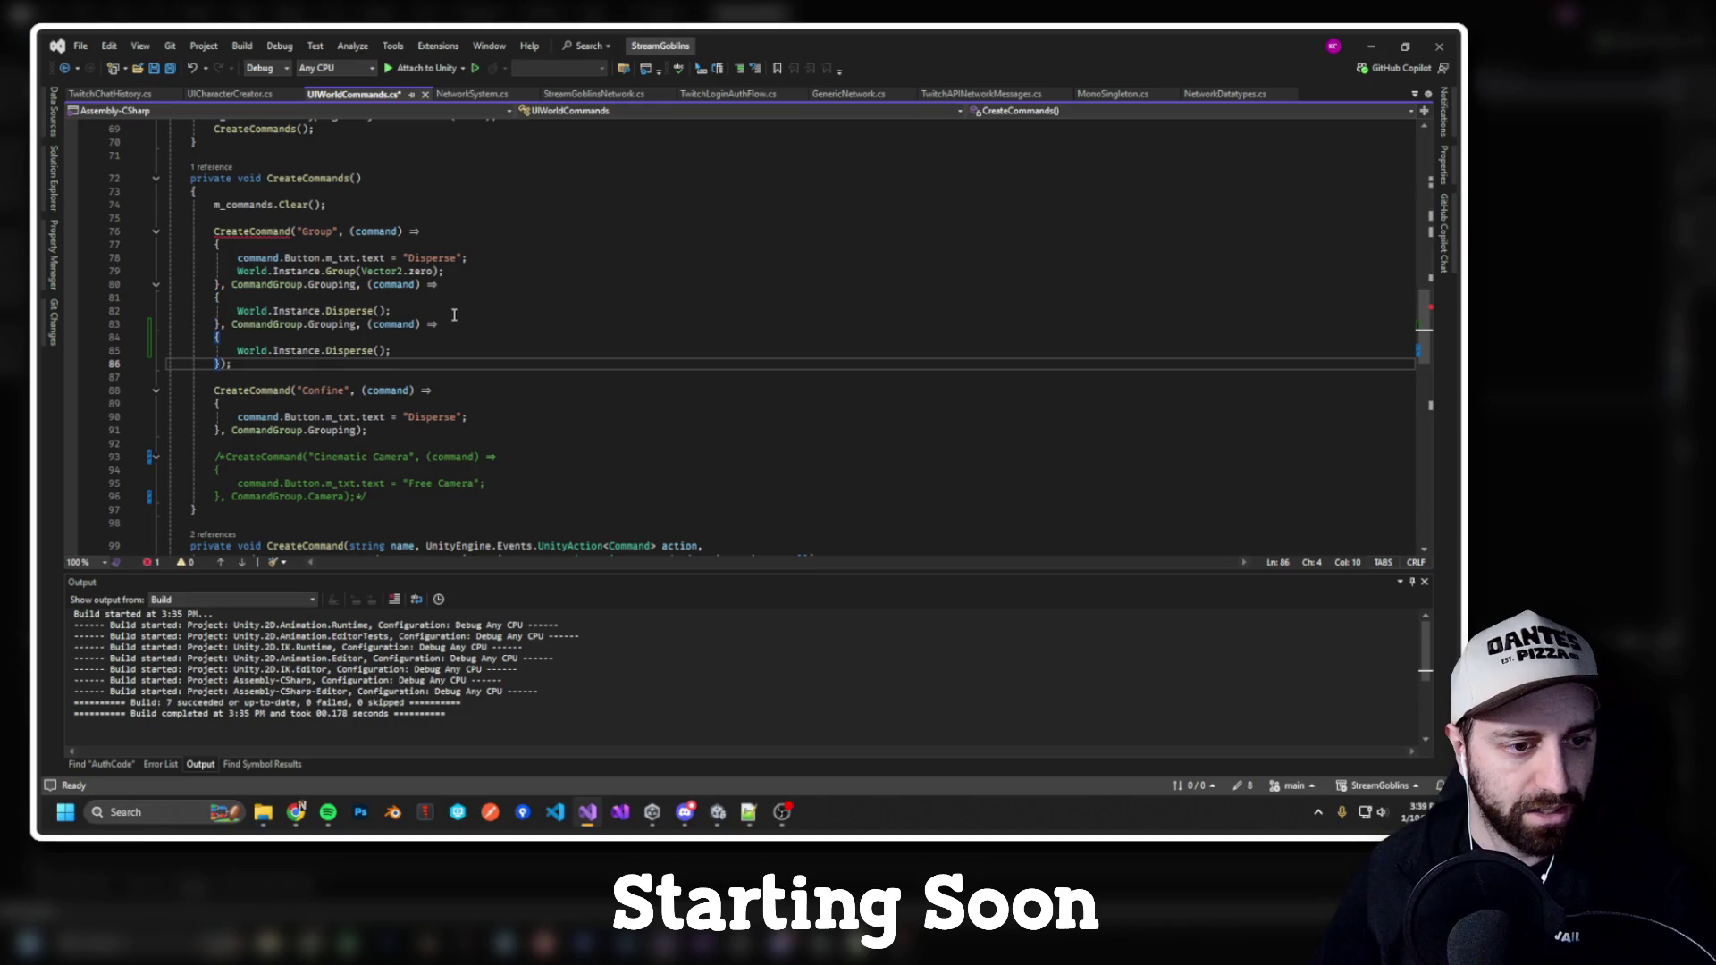
key("ctrl+z")
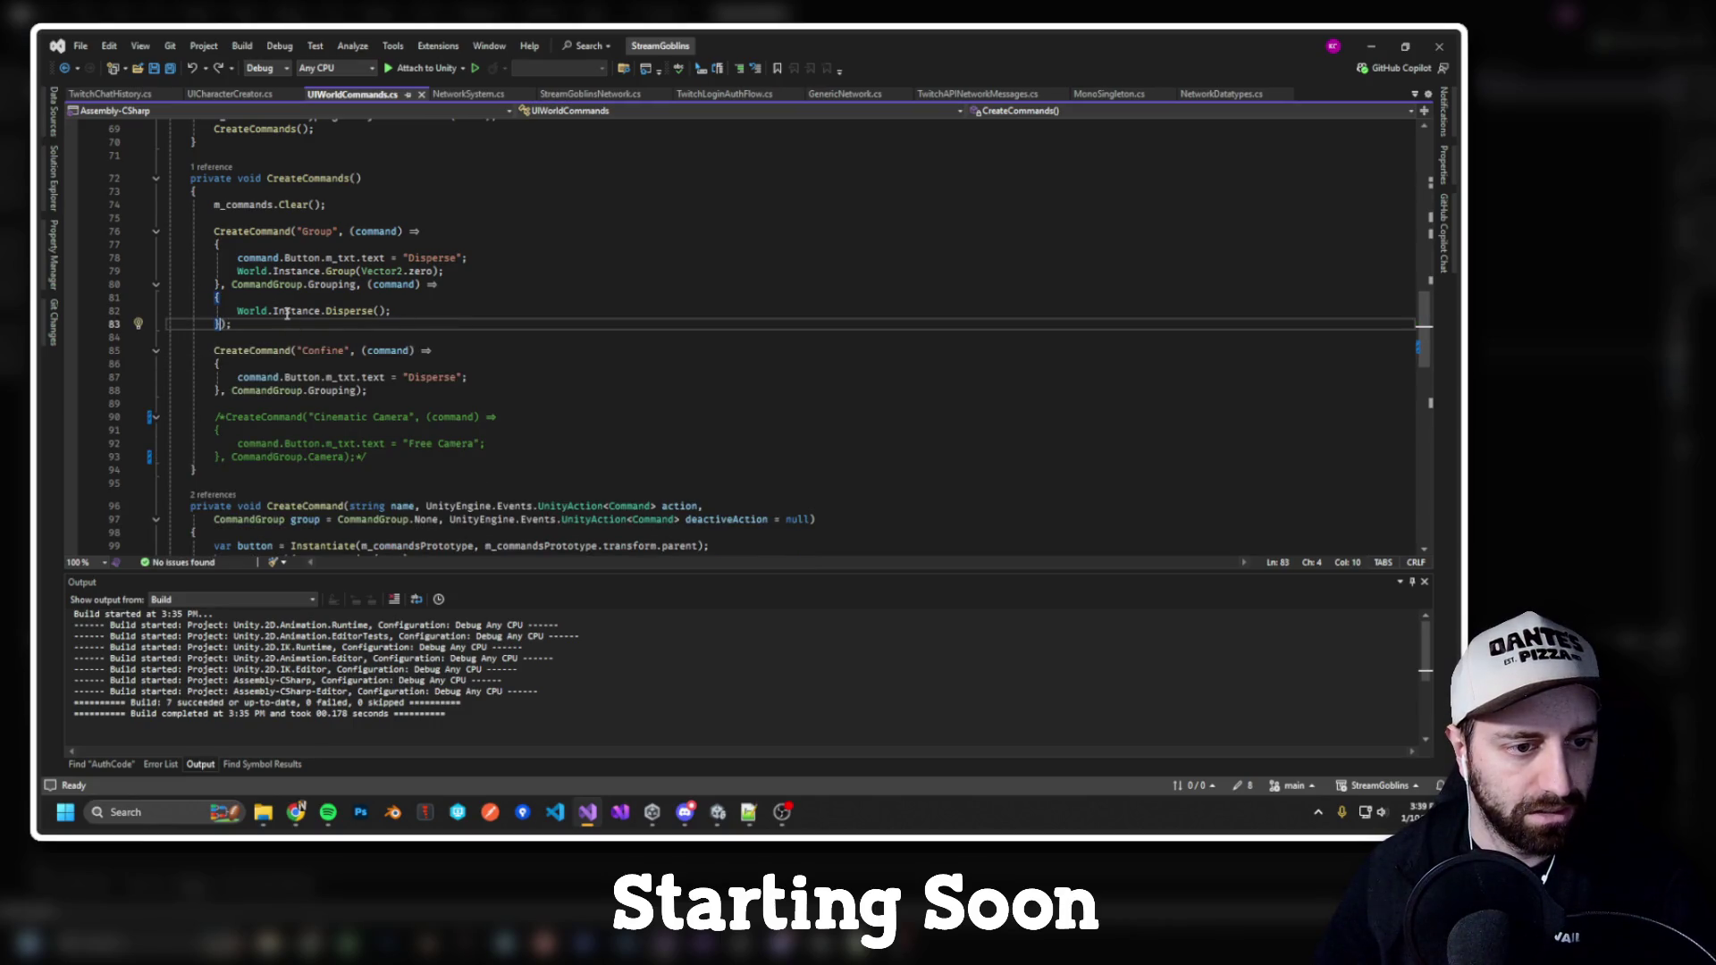
Step: Copy the Disperse lambda into the Confine command, rebuild, and go to Disperse's definition
left_click_drag(368, 284, 219, 323)
key("ctrl+c")
left_click(360, 390)
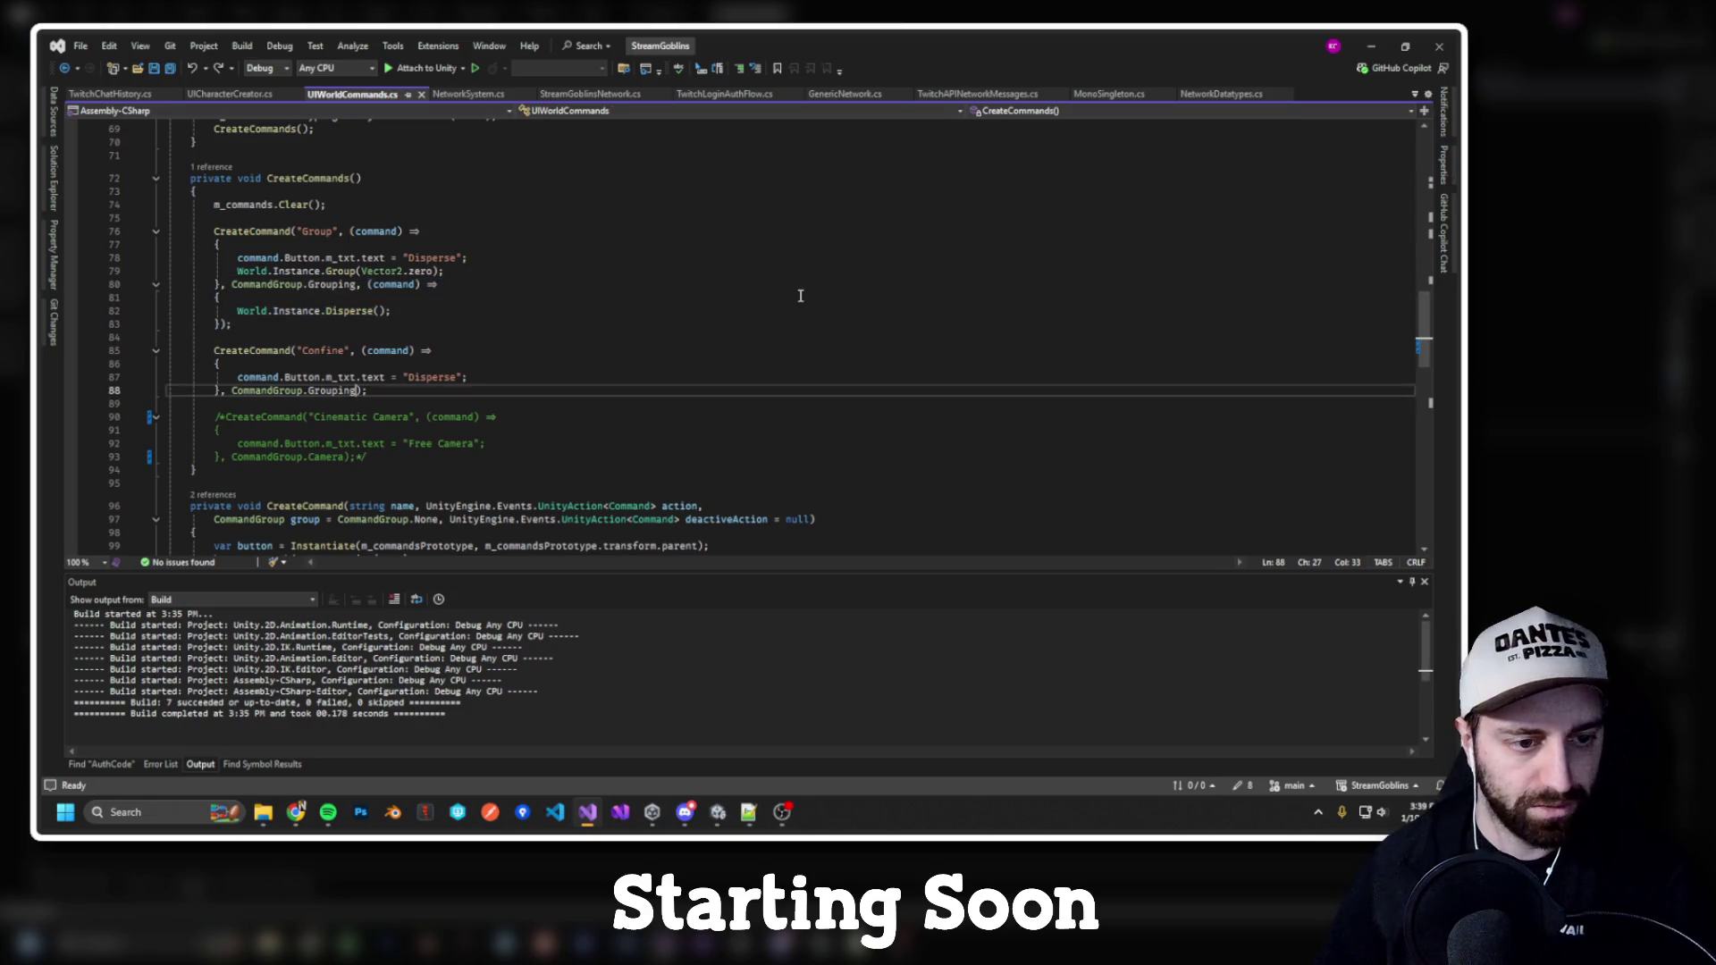
type(",")
key("ctrl+v")
key("ctrl+shift+b")
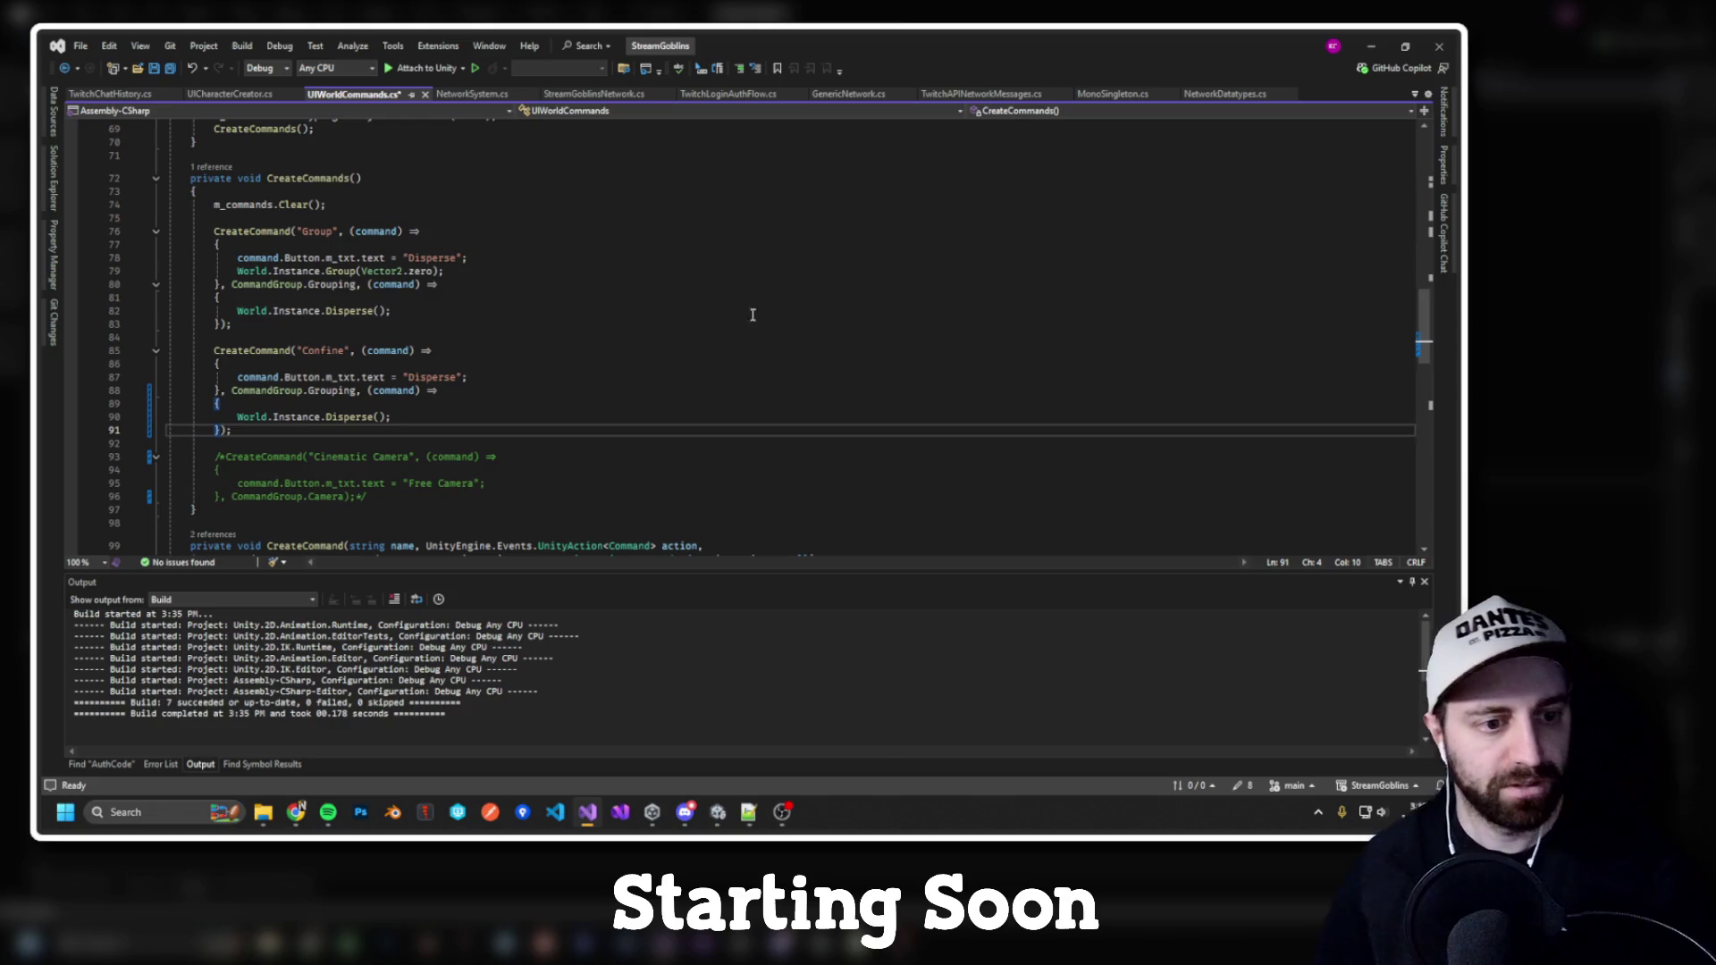
left_click(357, 311)
key("F12")
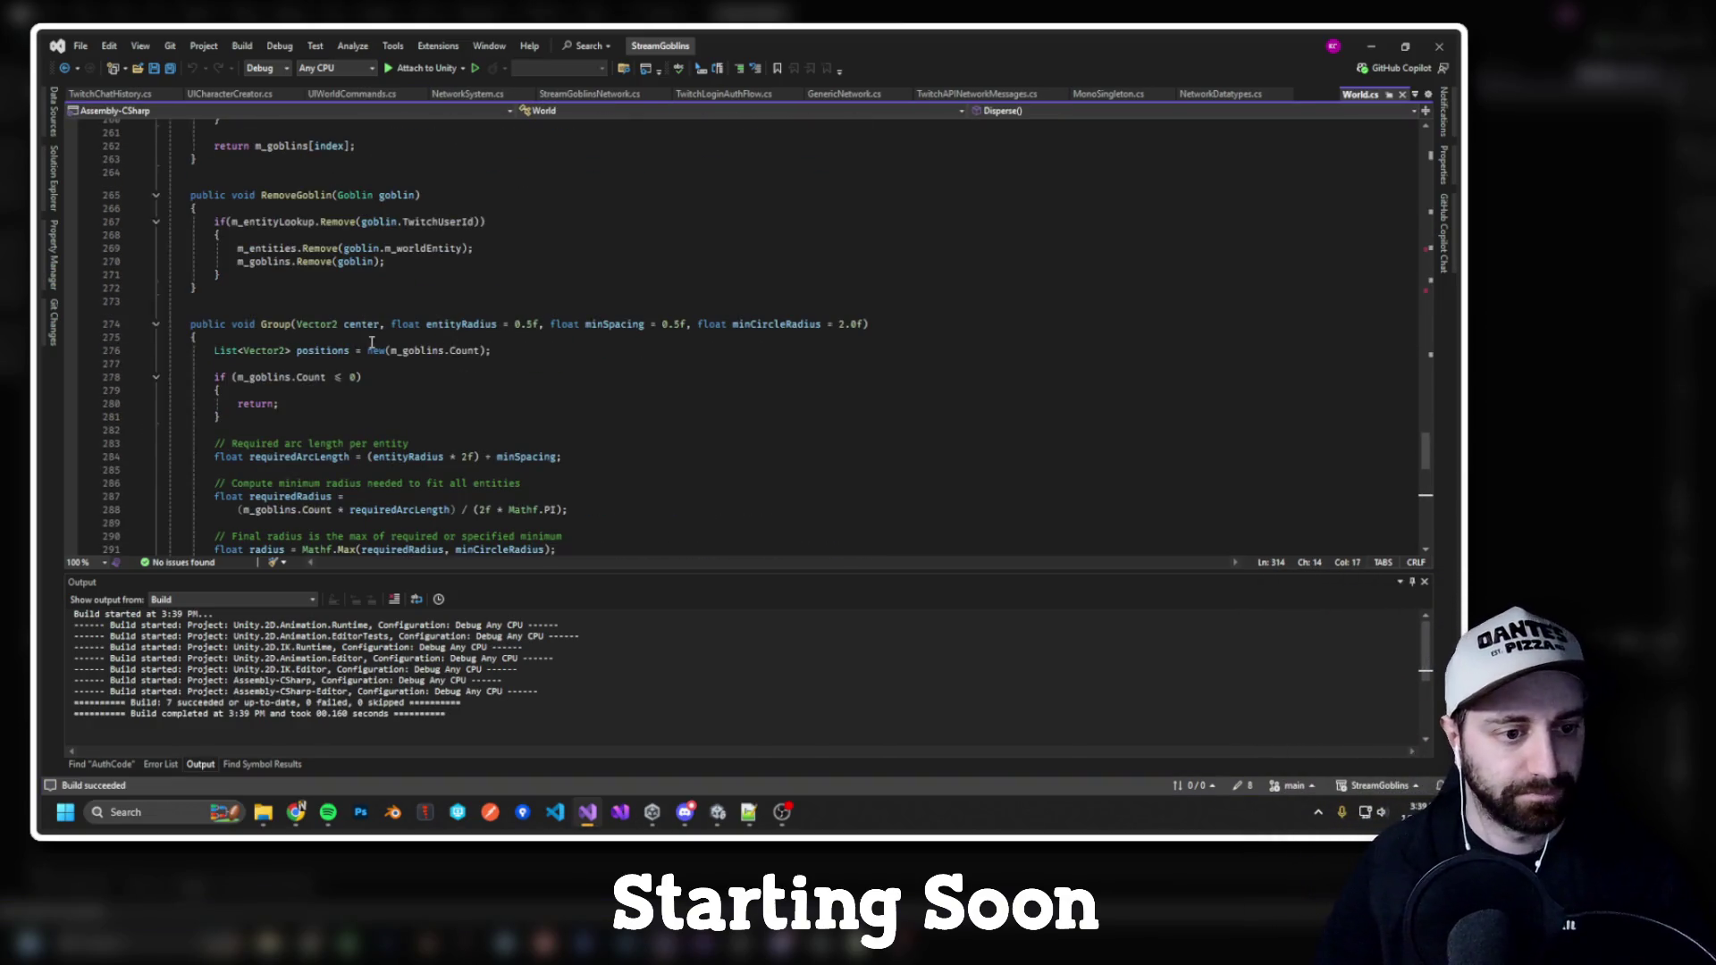
Step: Type 'public void Confine' on a new line below the Group method in World.cs
scroll(362, 318, "up", 4)
scroll(295, 429, "down", 12)
left_click(221, 471)
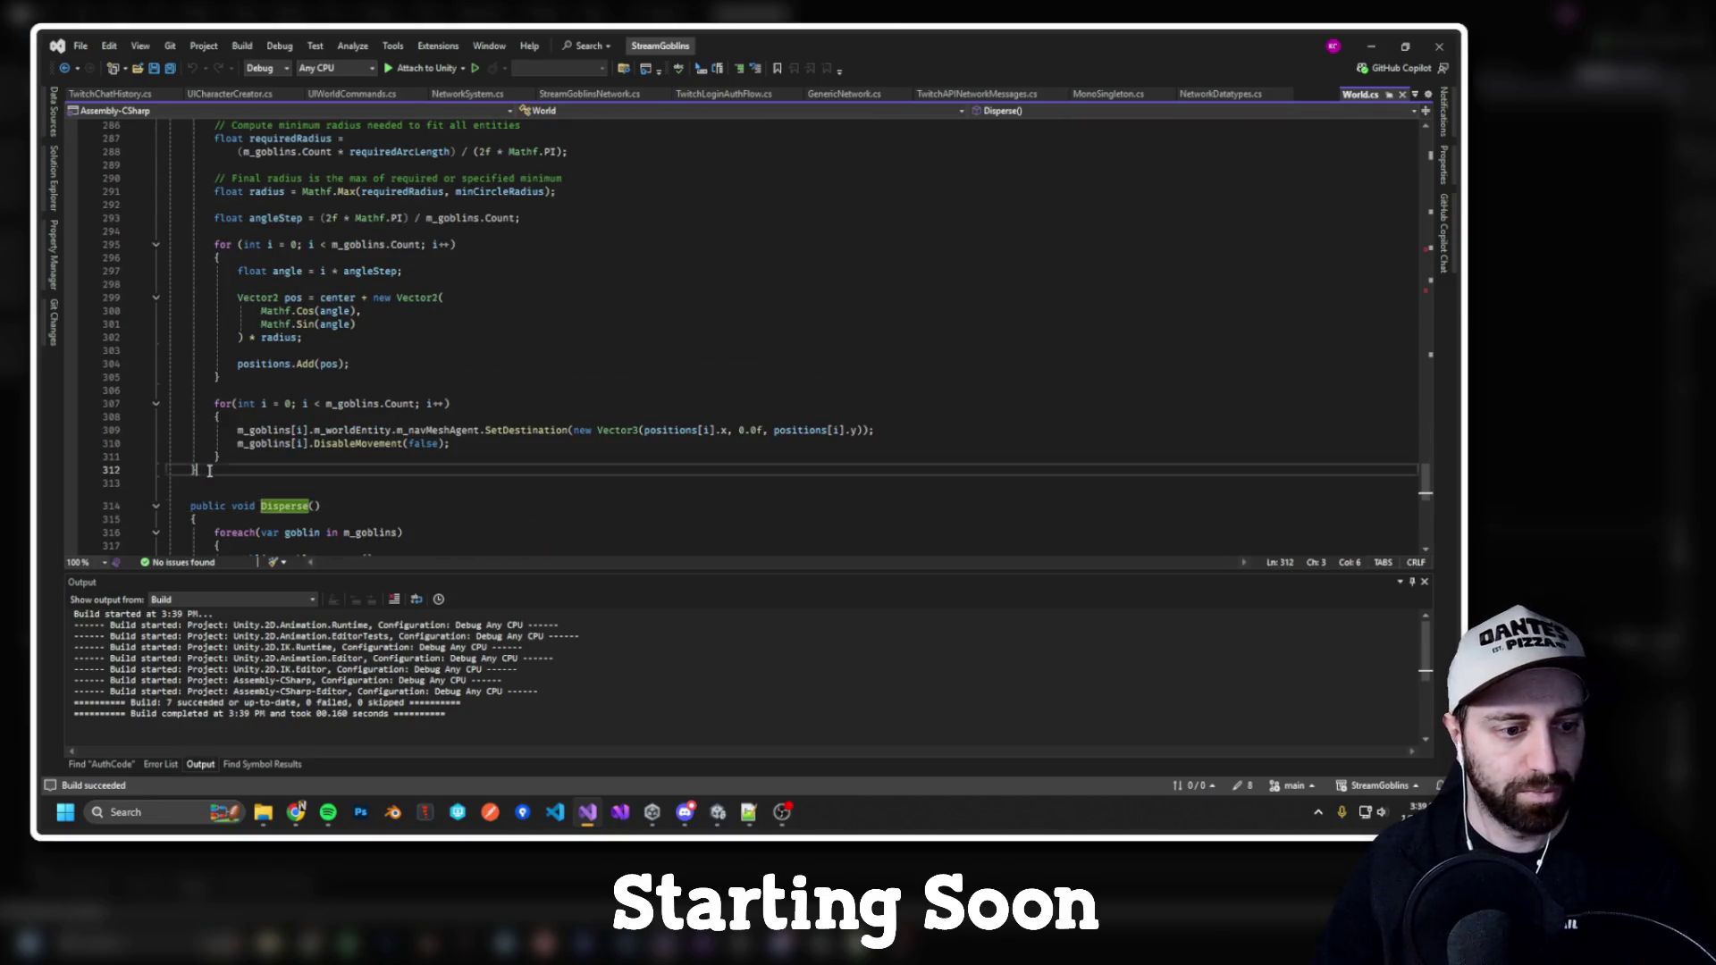
key("Return")
key("Return")
type("public")
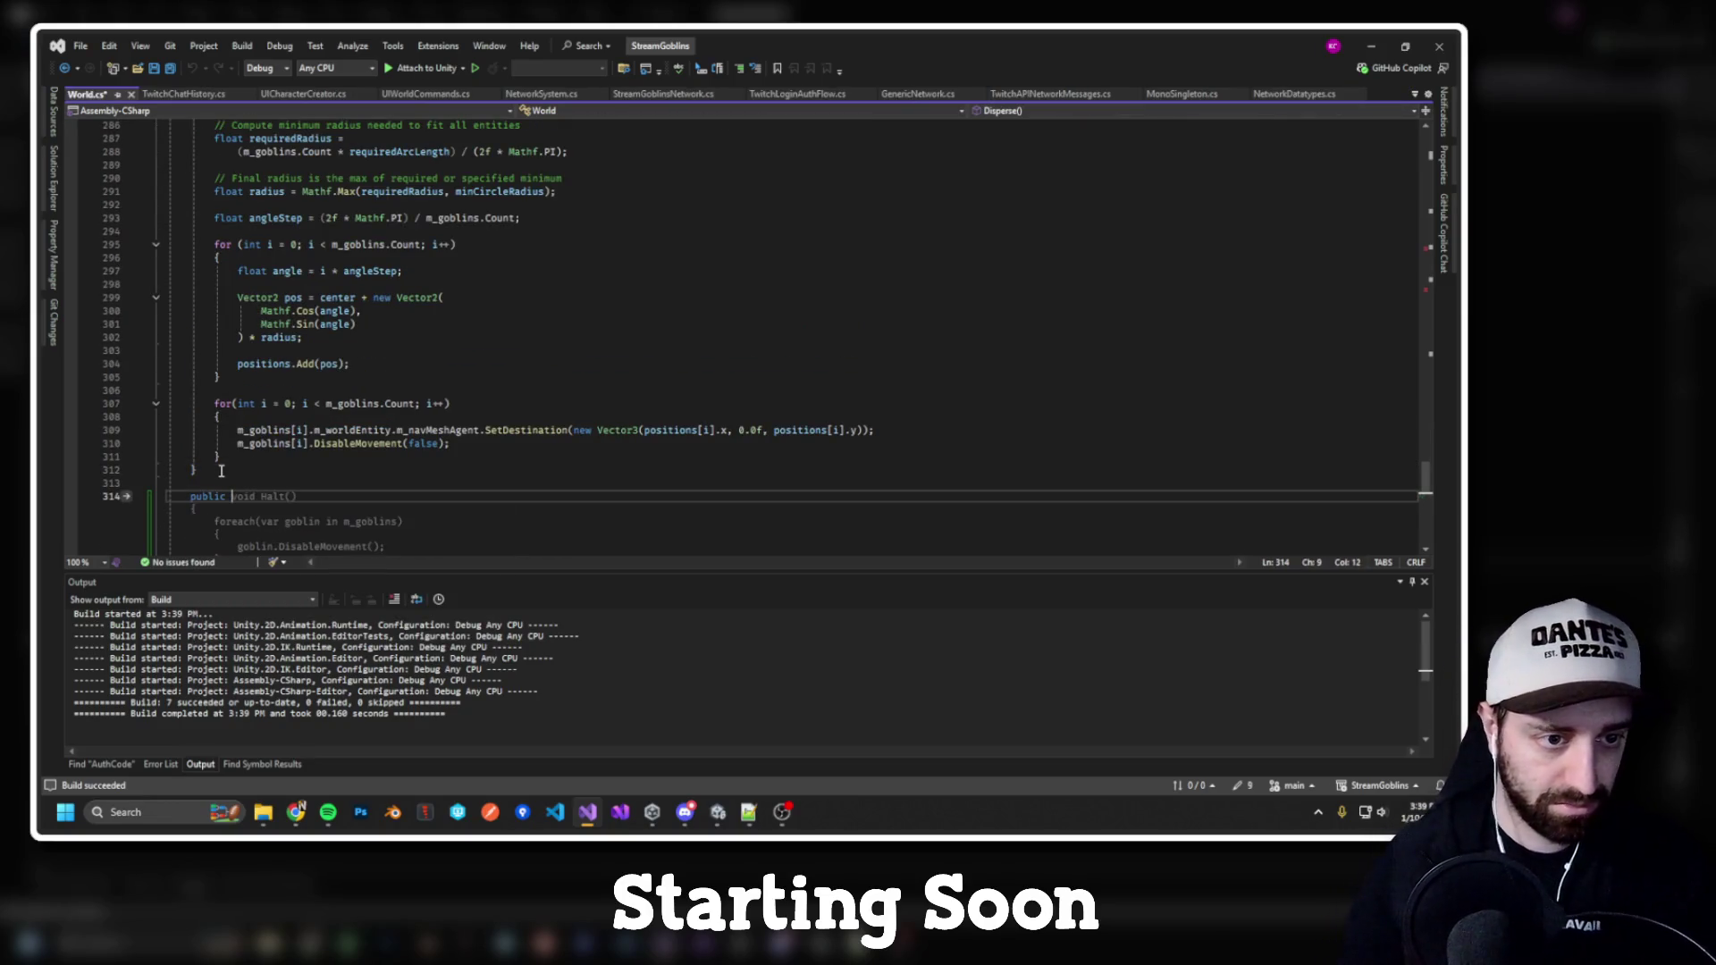
scroll(475, 404, "up", 5)
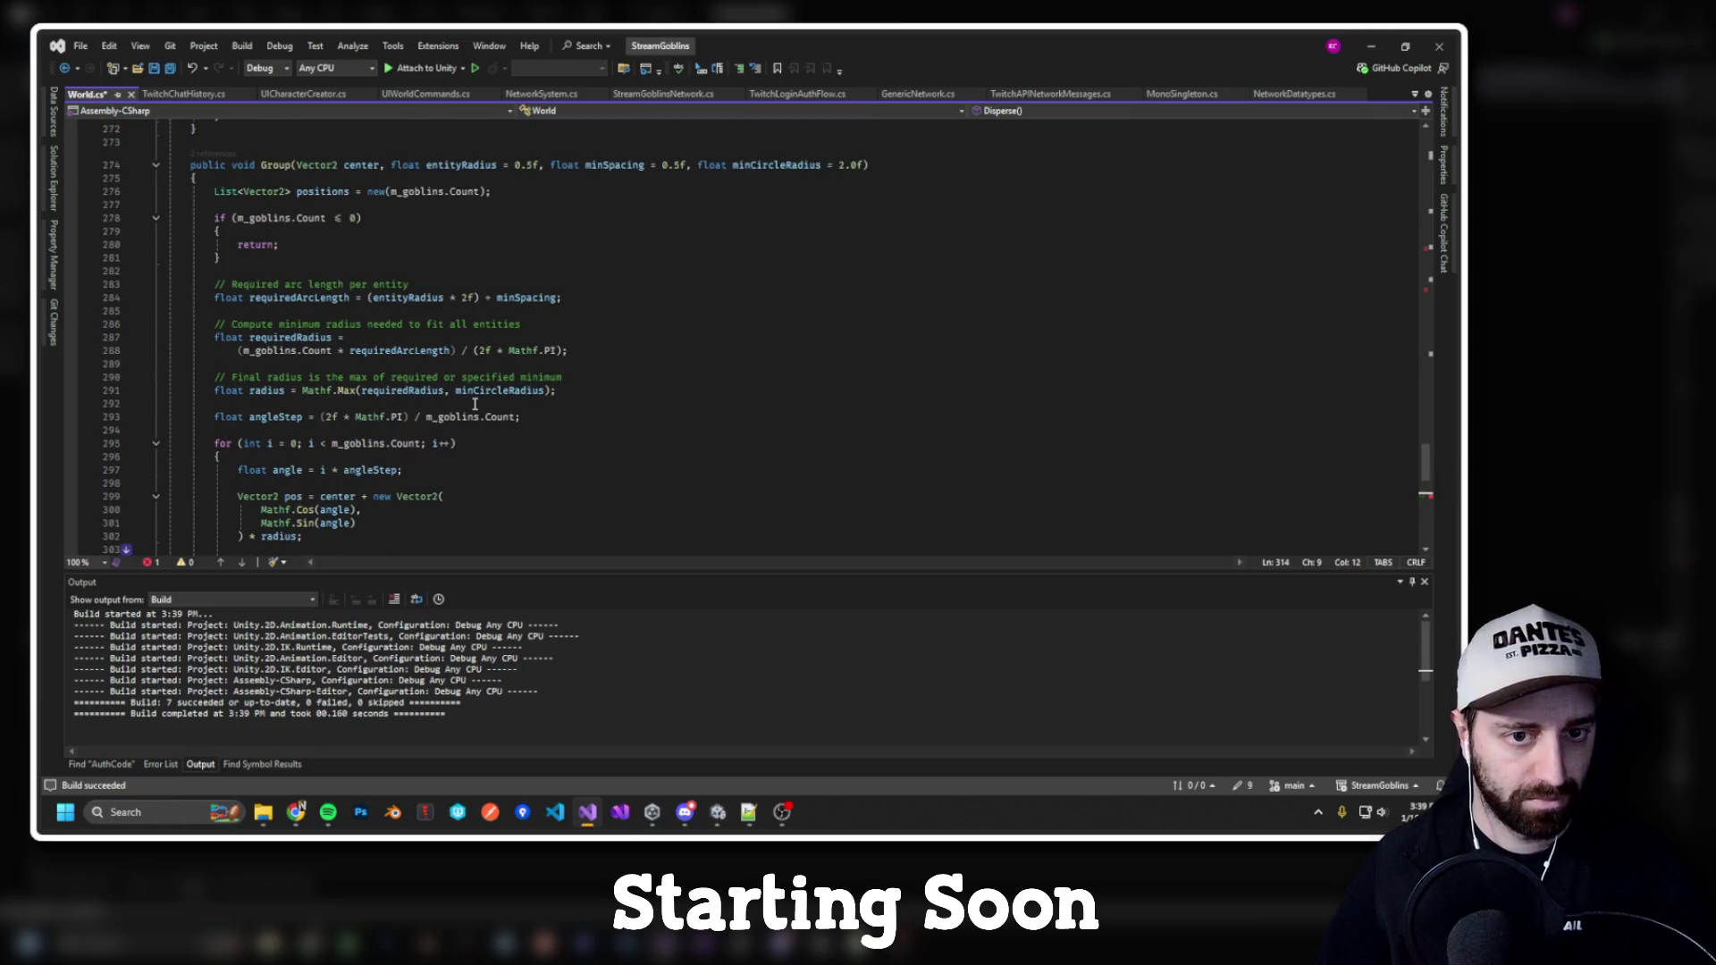
scroll(474, 404, "down", 9)
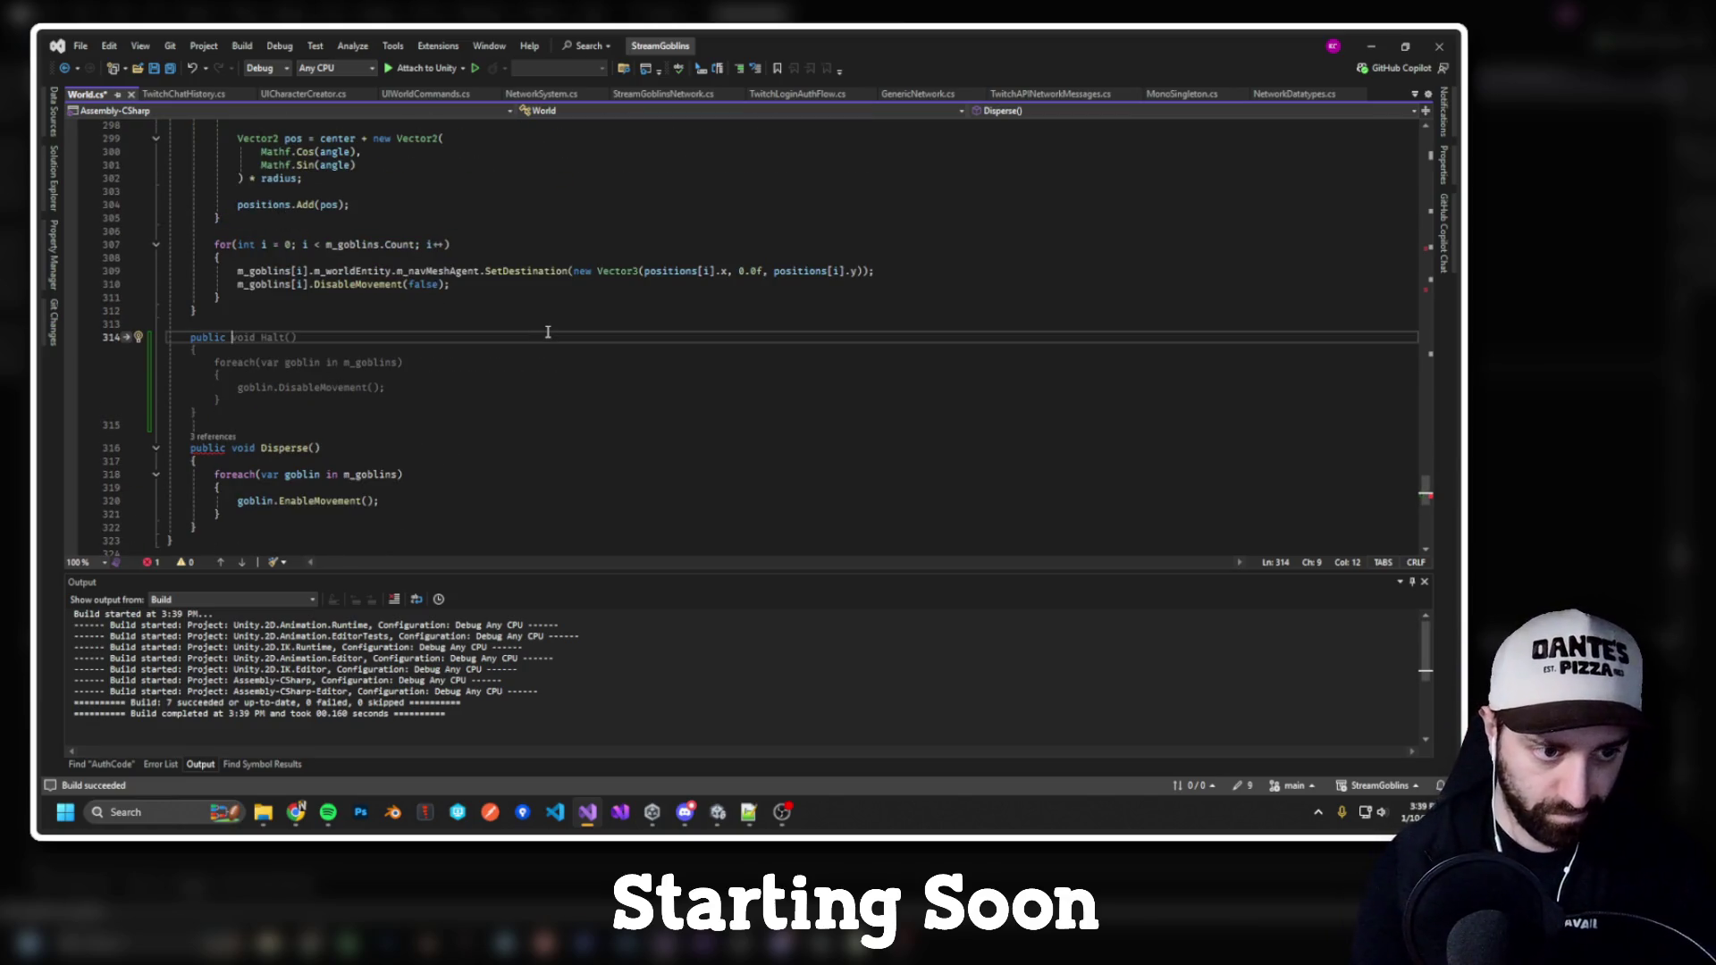
type("void Confine")
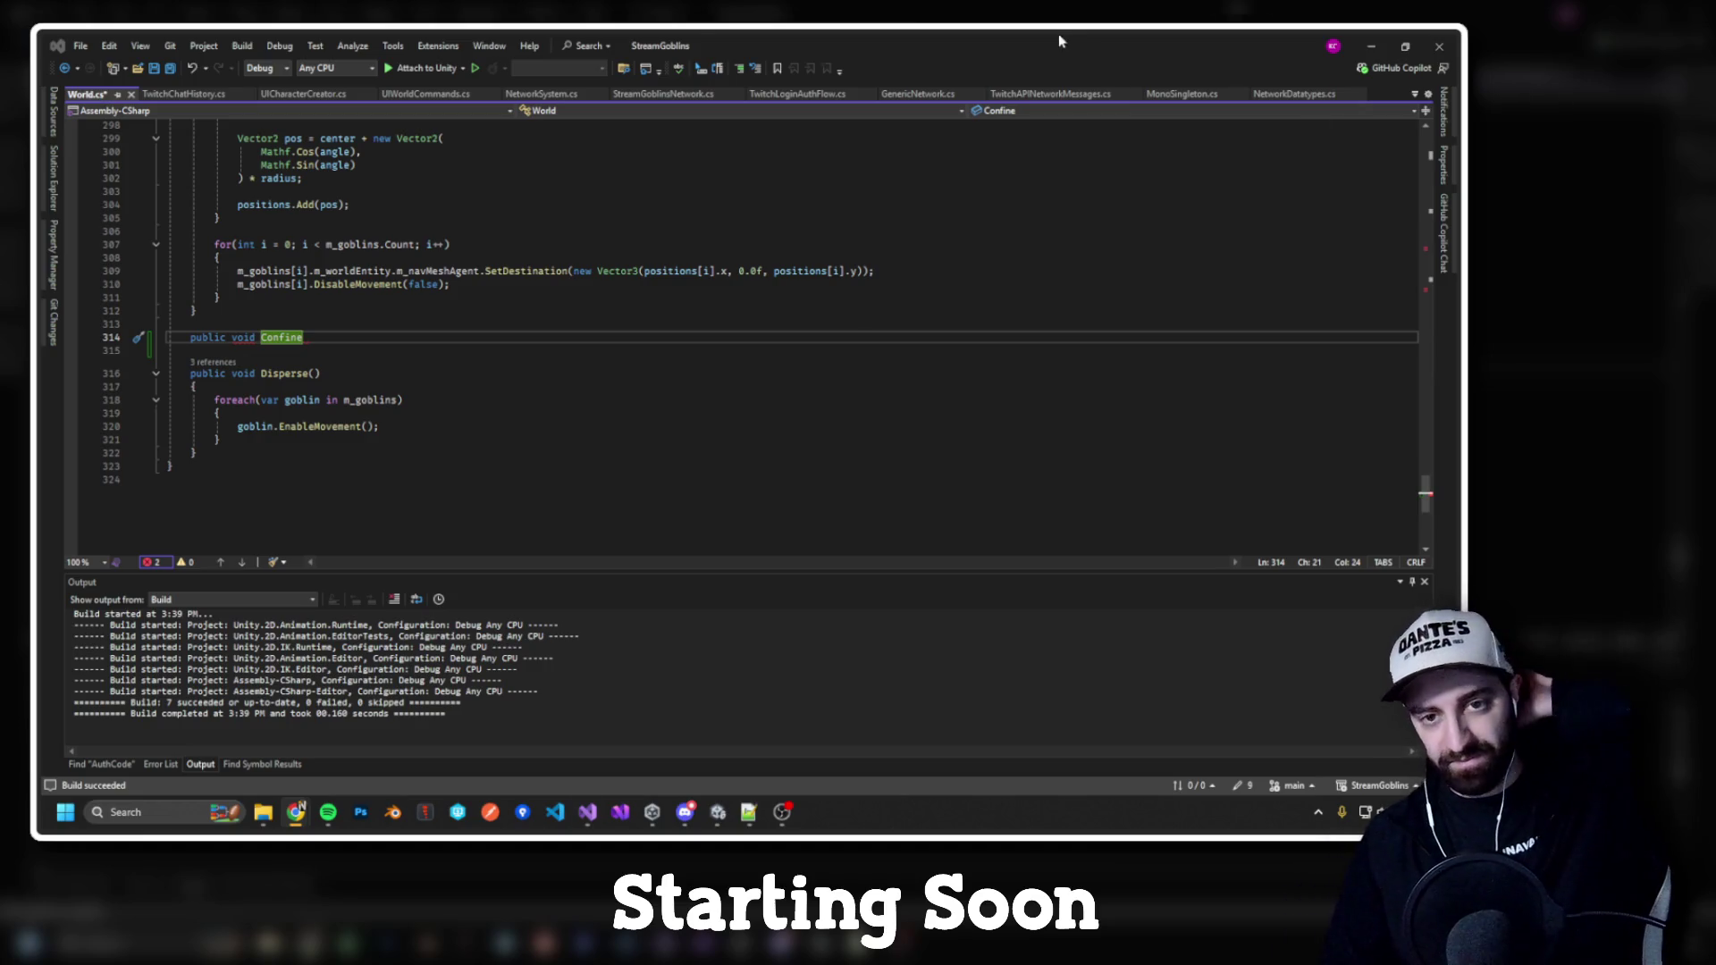
key("super+Down")
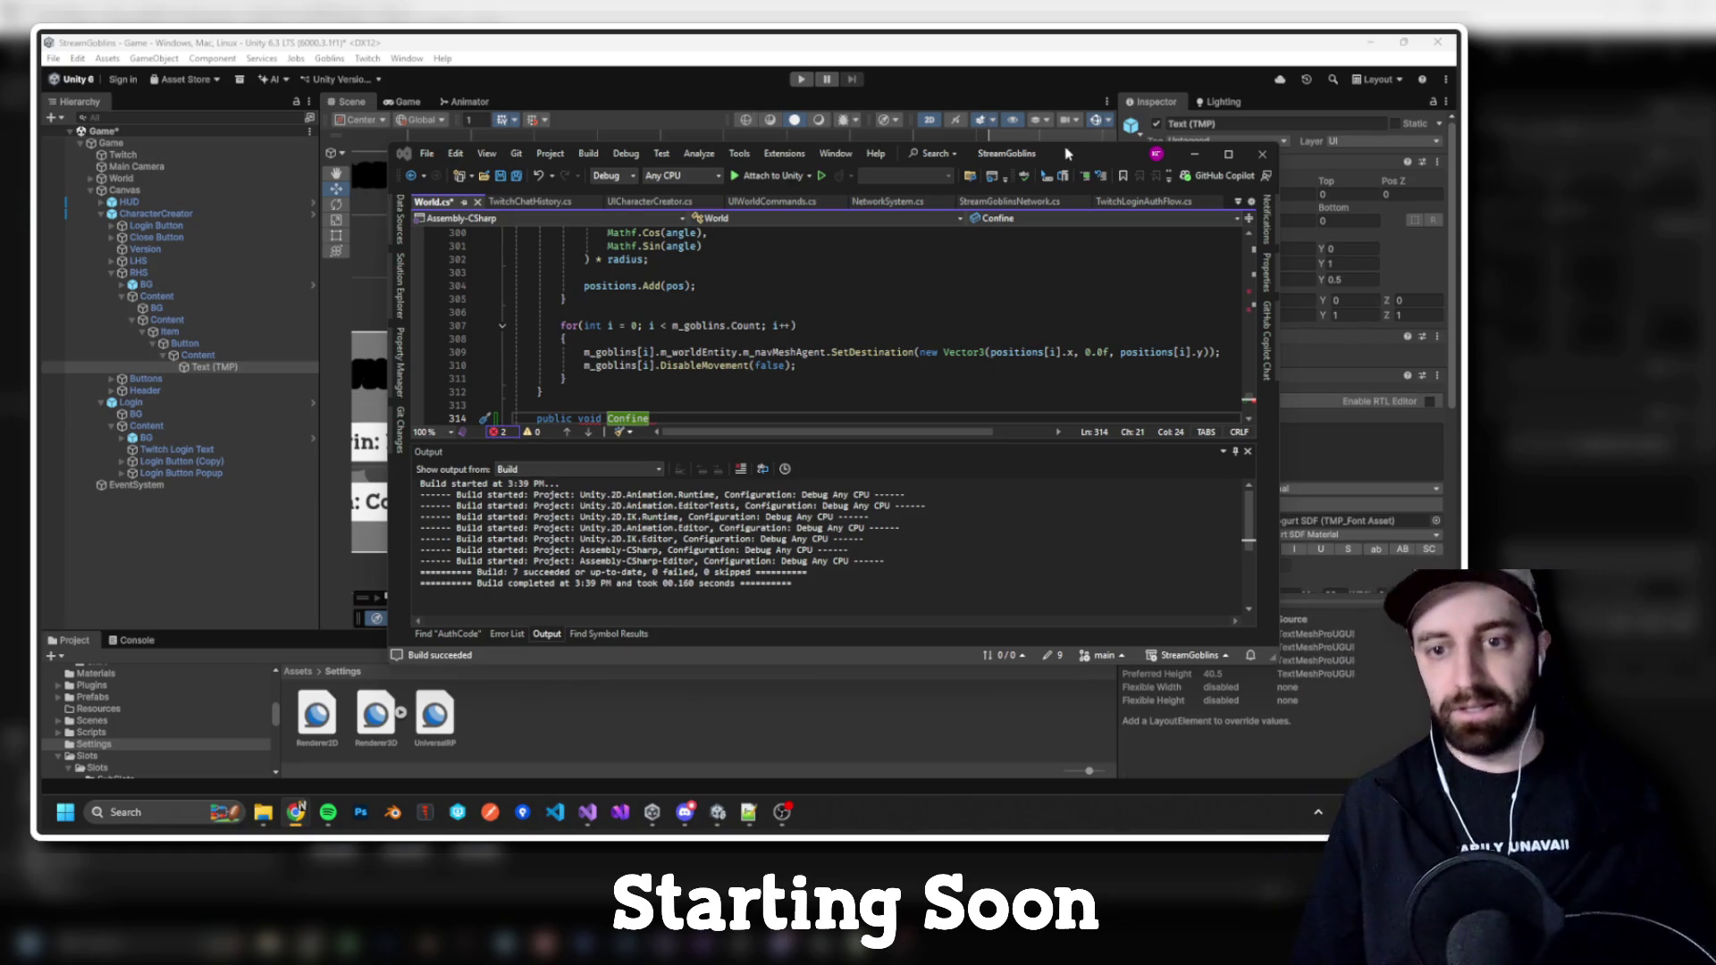
double_click(1072, 154)
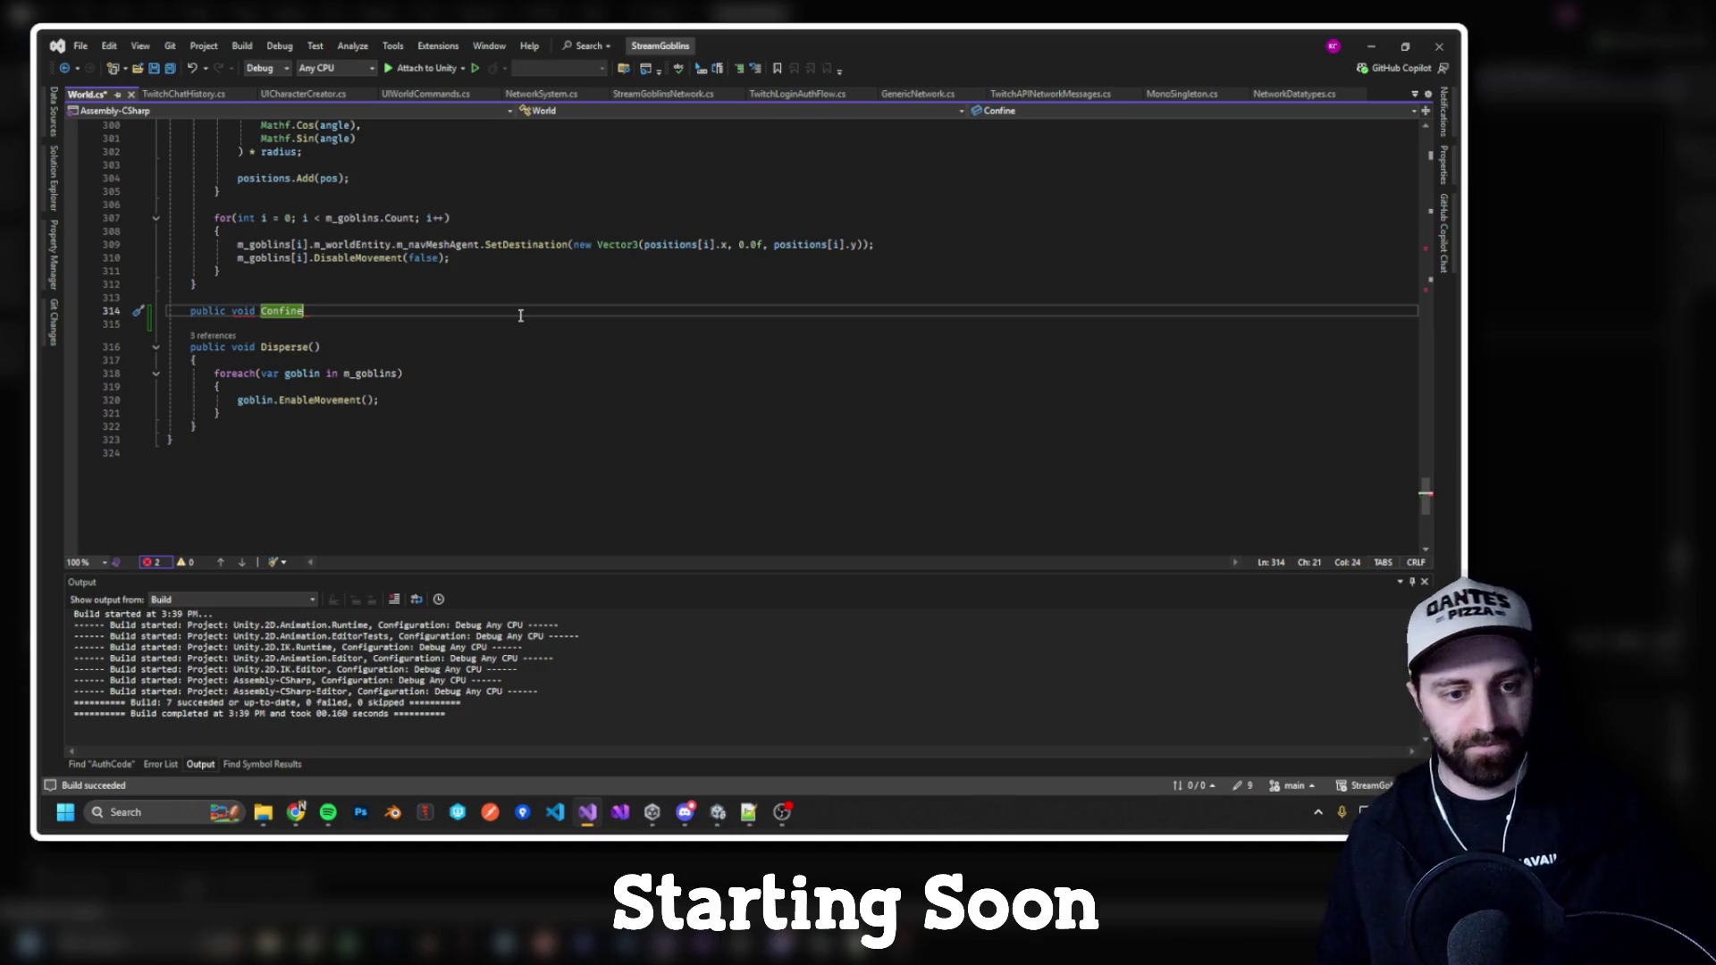
Step: Delete the unfinished Confine line, then undo to restore it
left_click_drag(372, 308, 358, 286)
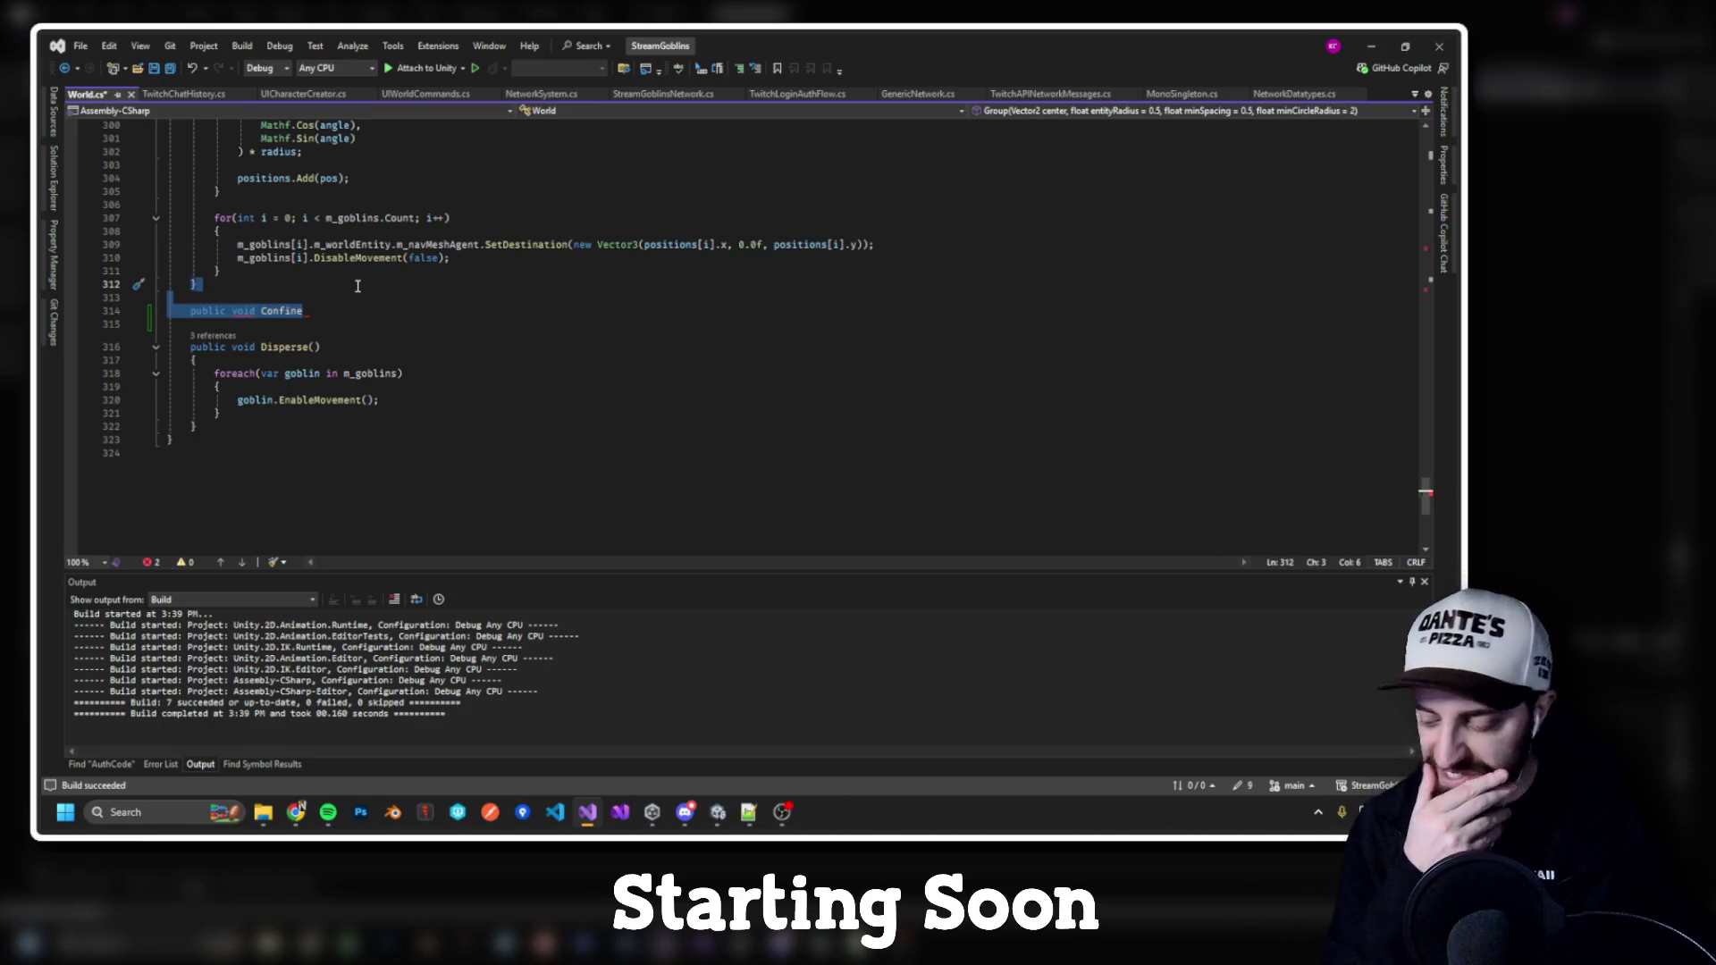
key("alt+Tab")
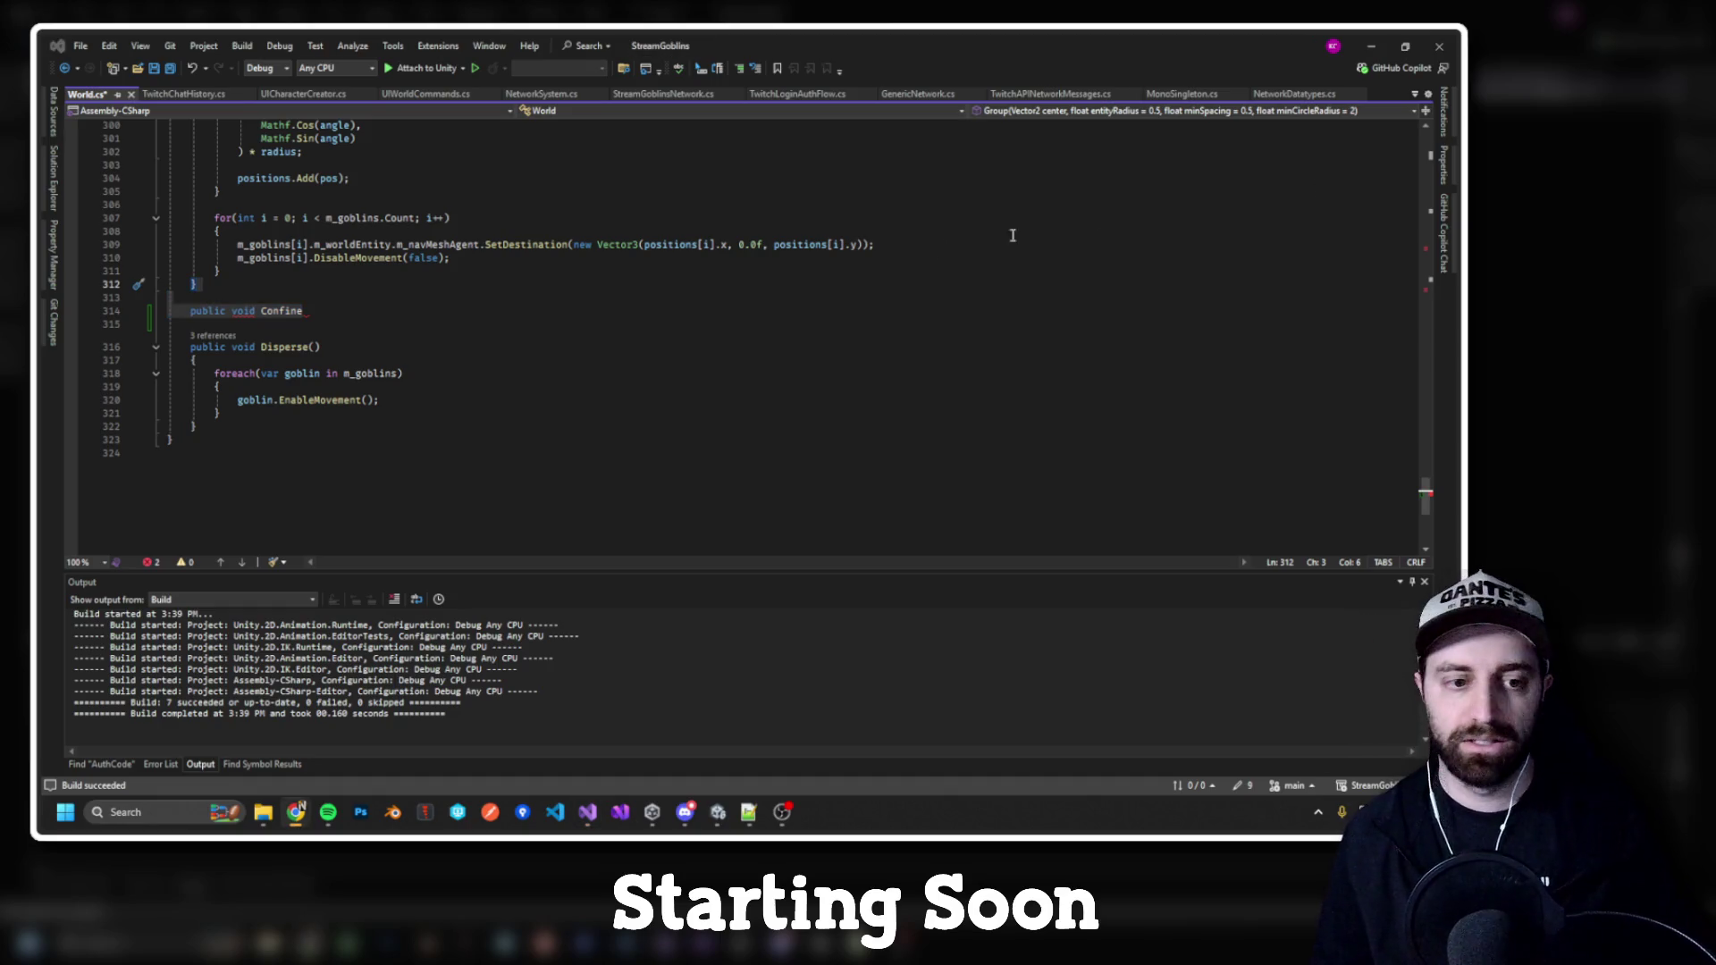
key("alt+Tab")
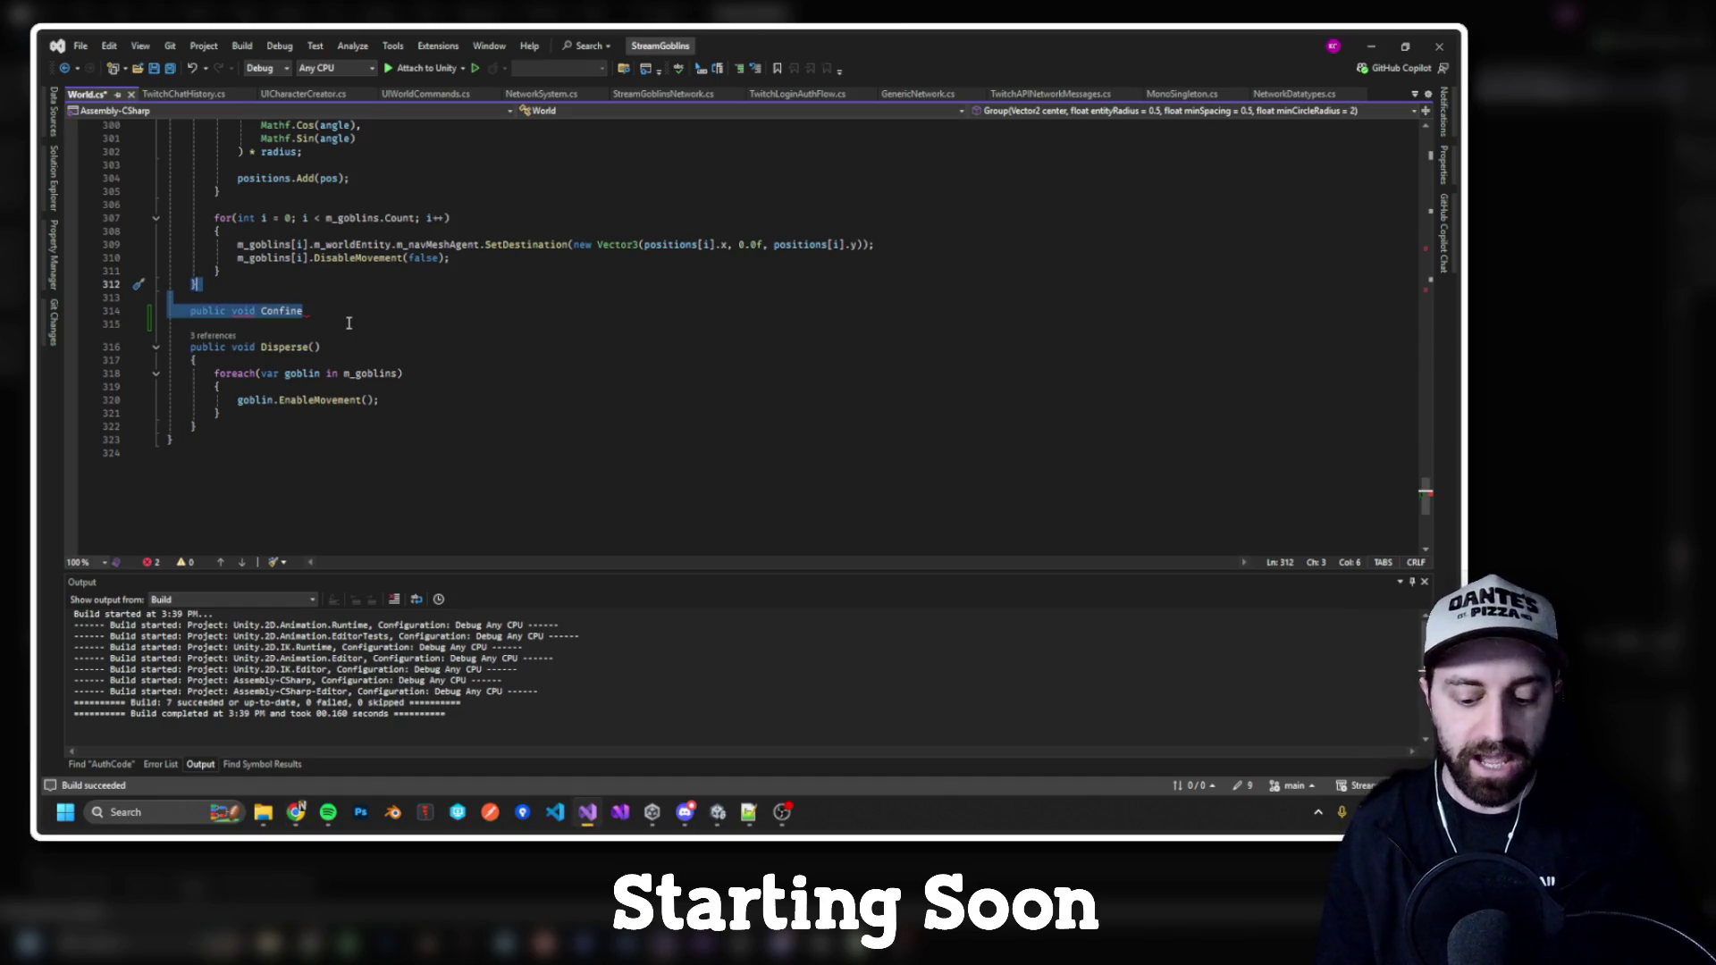
key("Delete")
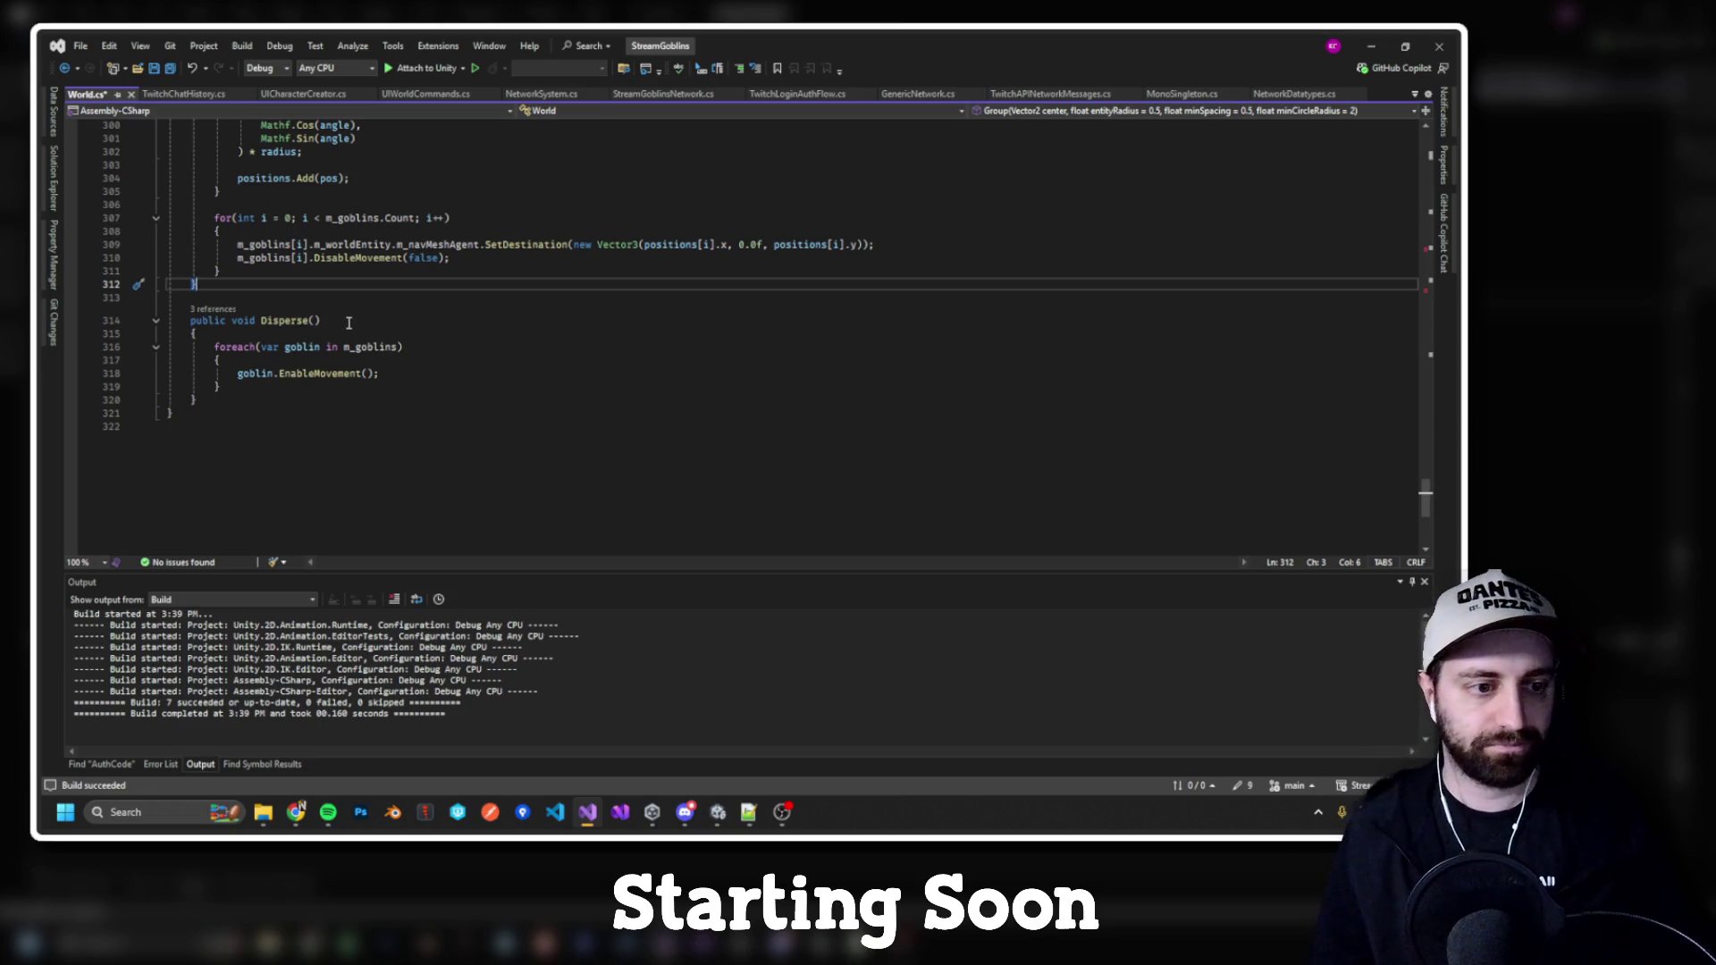
key("ctrl+z")
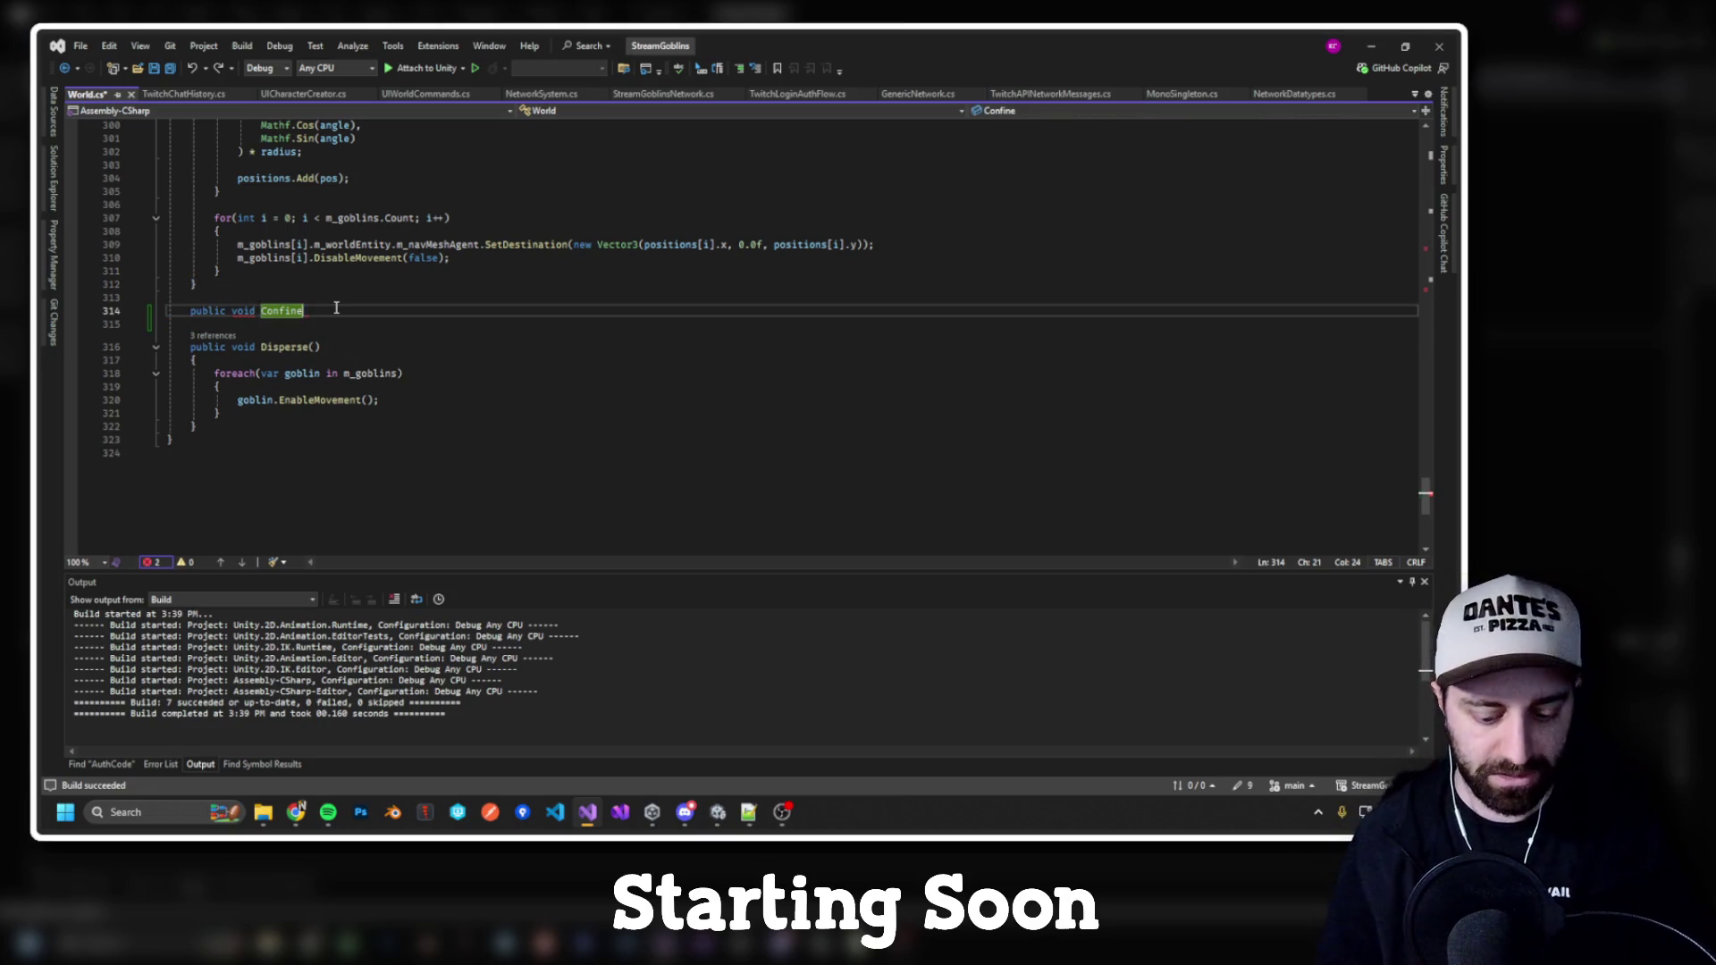
scroll(336, 307, "up", 15)
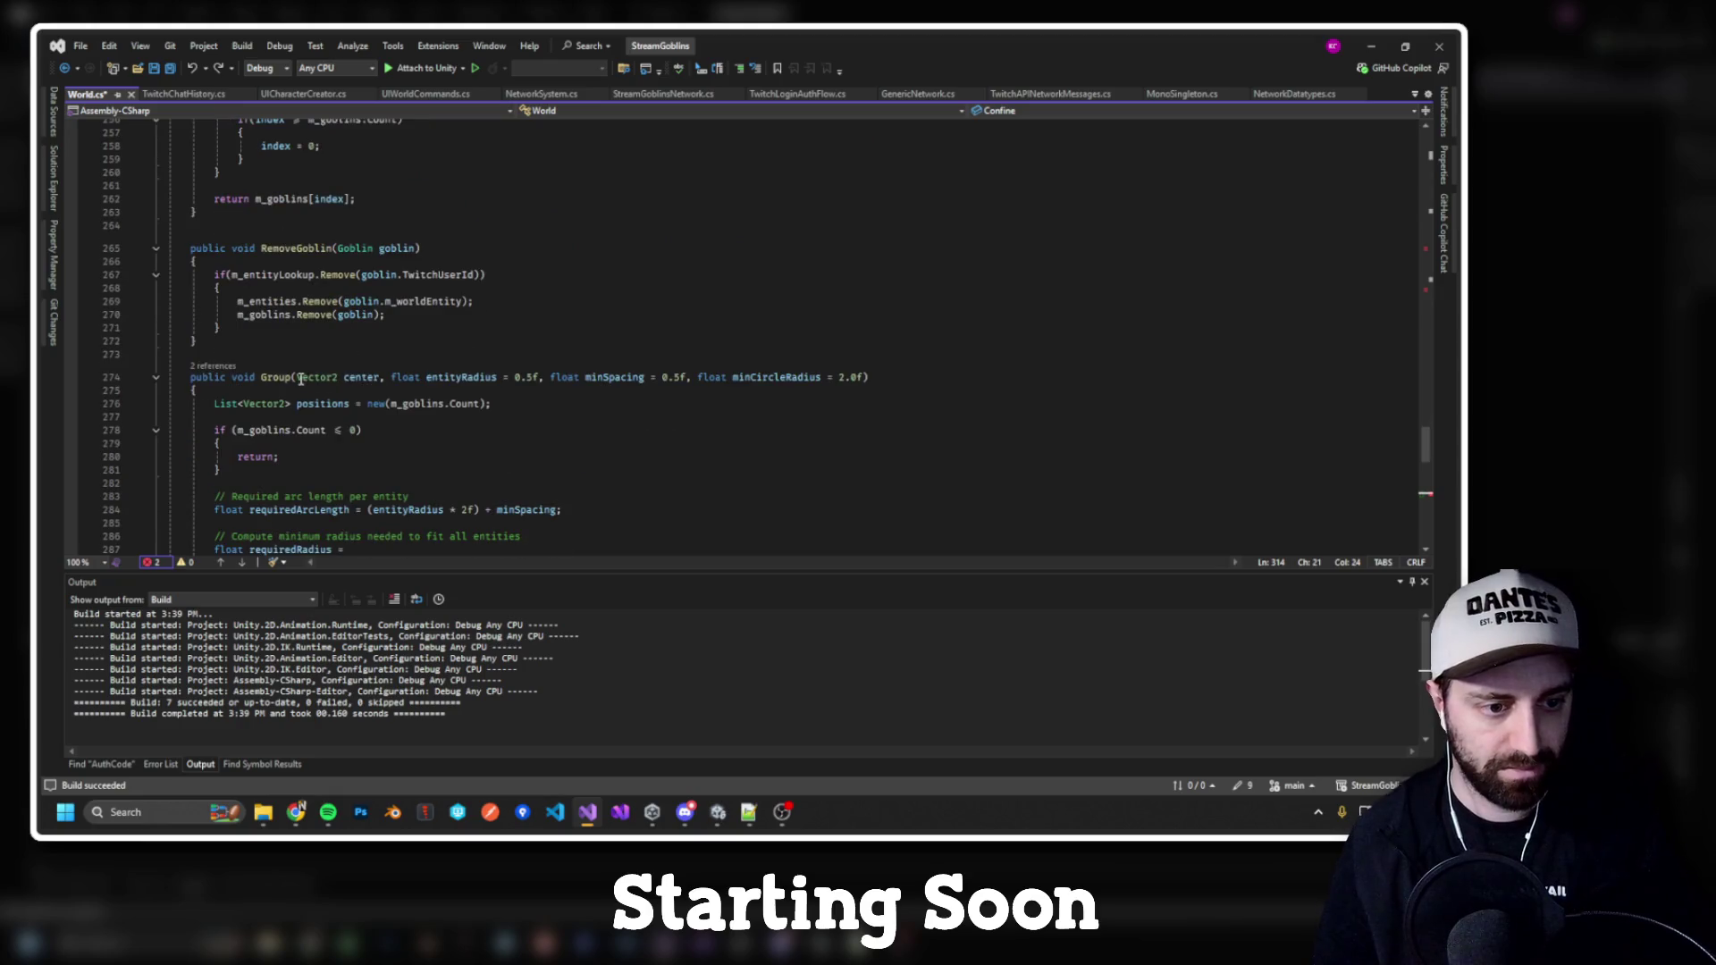
left_click_drag(301, 379, 379, 379)
scroll(327, 282, "down", 15)
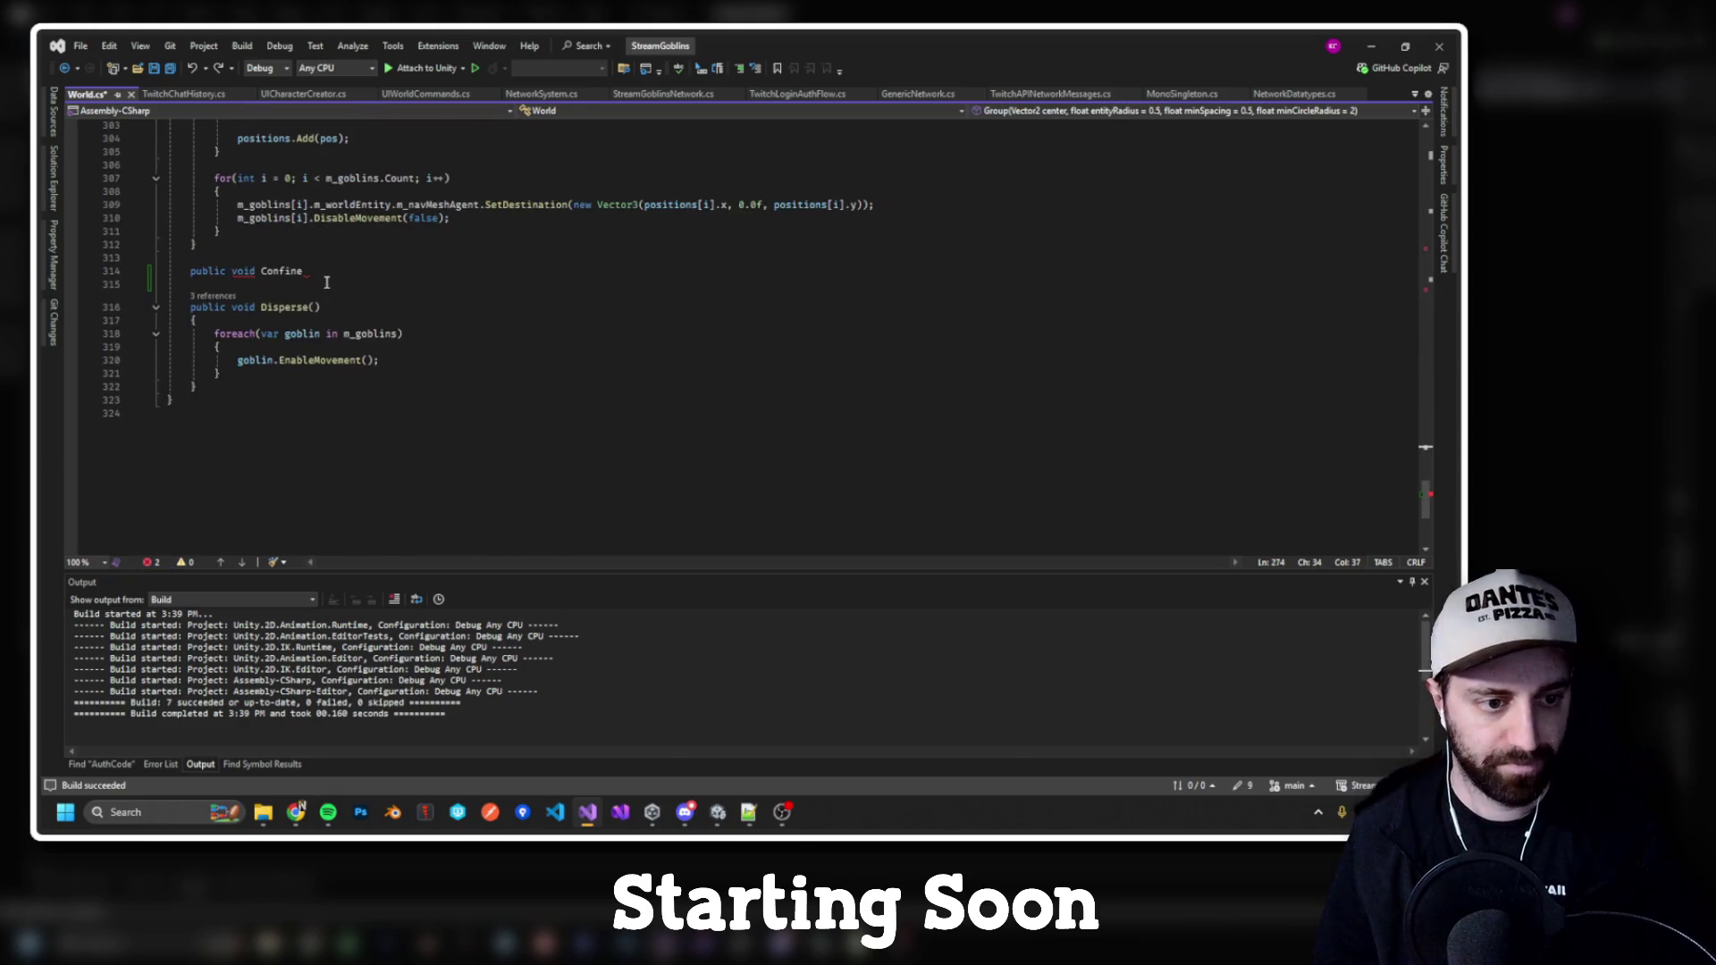
Step: Complete Confine(Vector2 center) with braces and a // TODO: Do this comment, then return to UIWorldCommands.cs
left_click(325, 276)
type("(")
type("Vector2 center")
type(")")
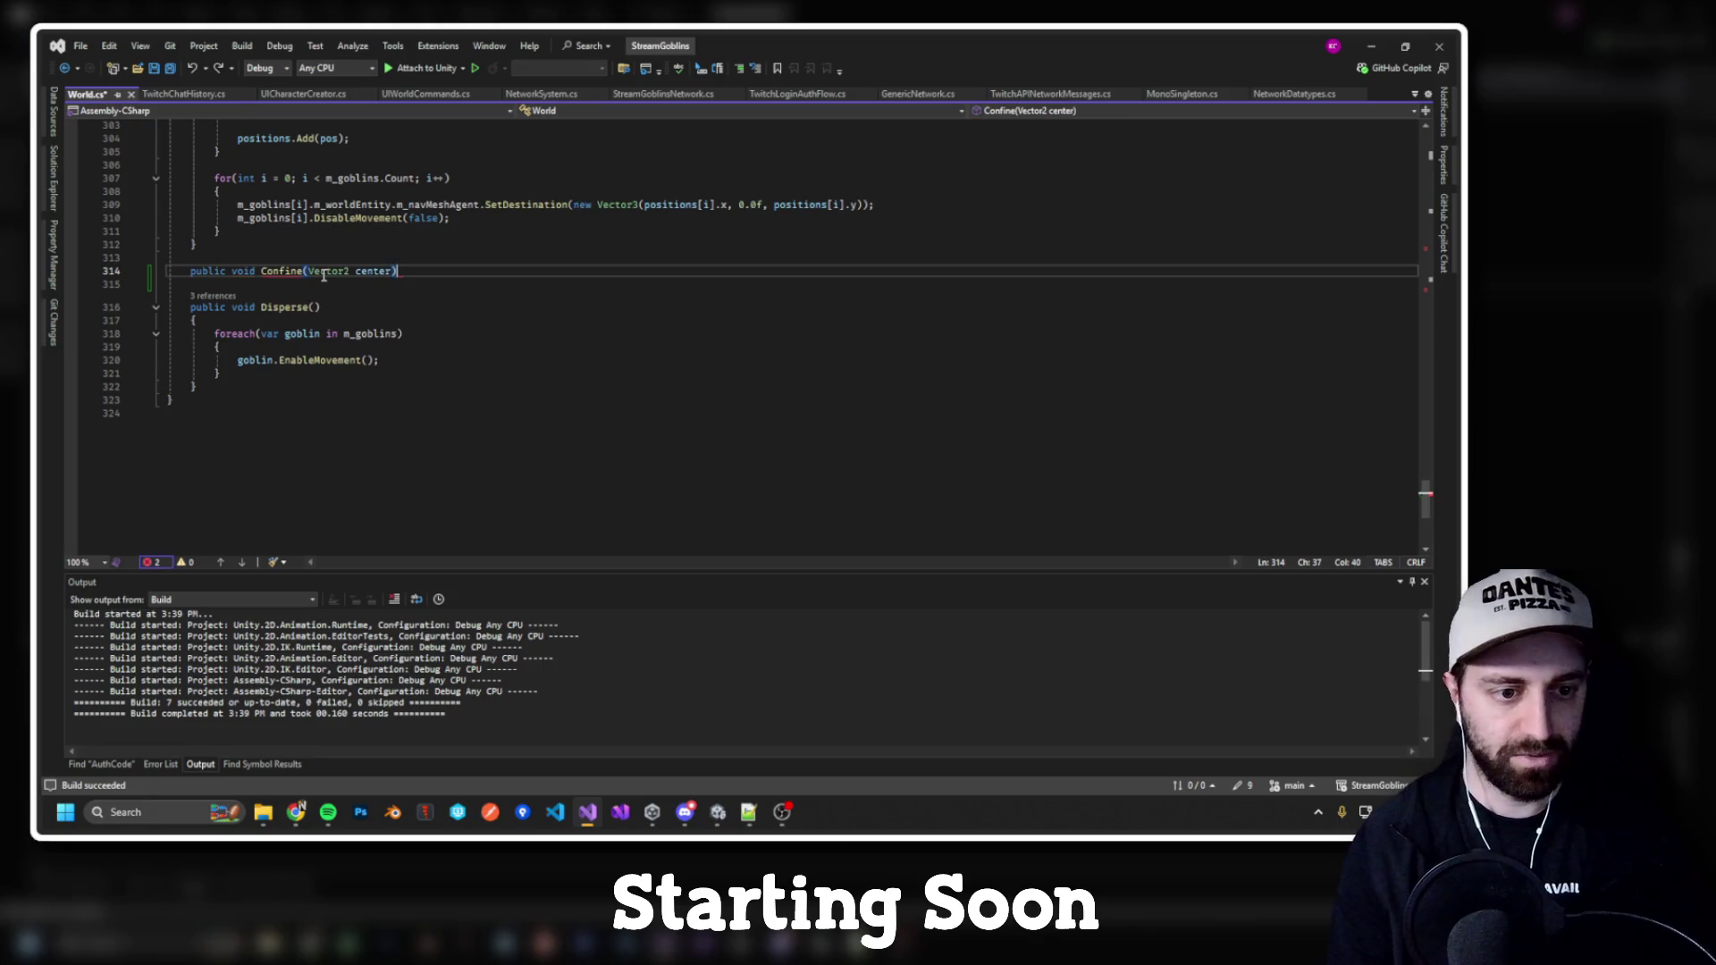
key("Return")
type("{")
key("Return")
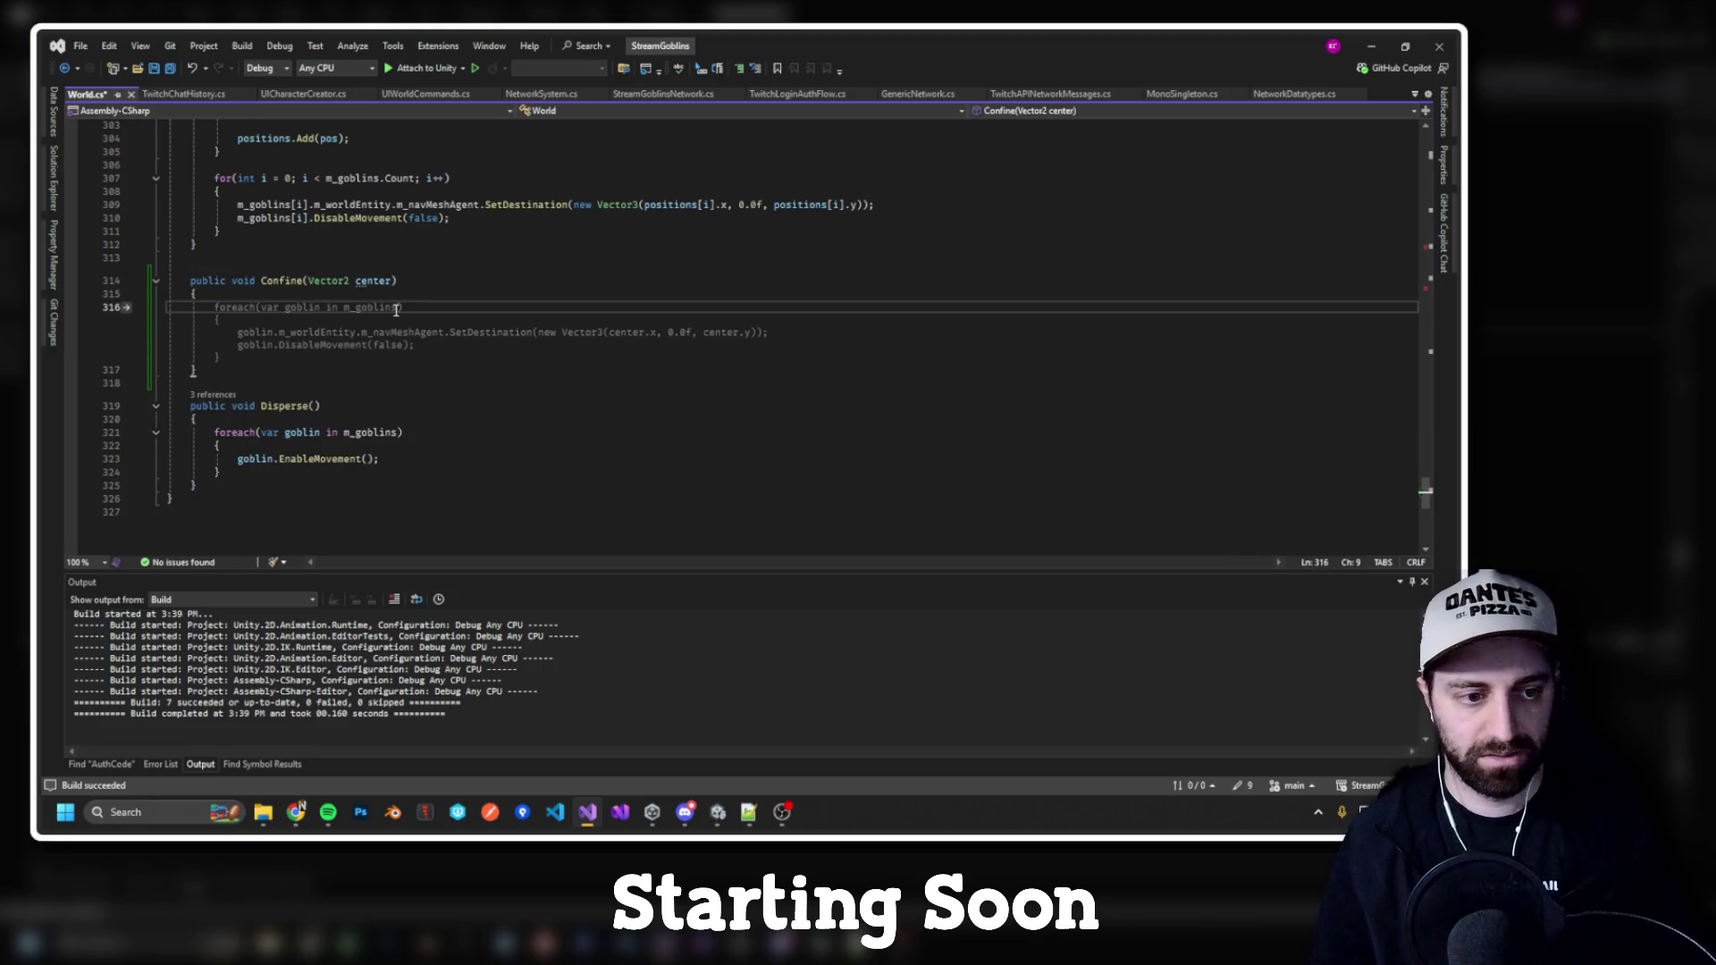
scroll(396, 309, "up", 4)
scroll(217, 289, "down", 5)
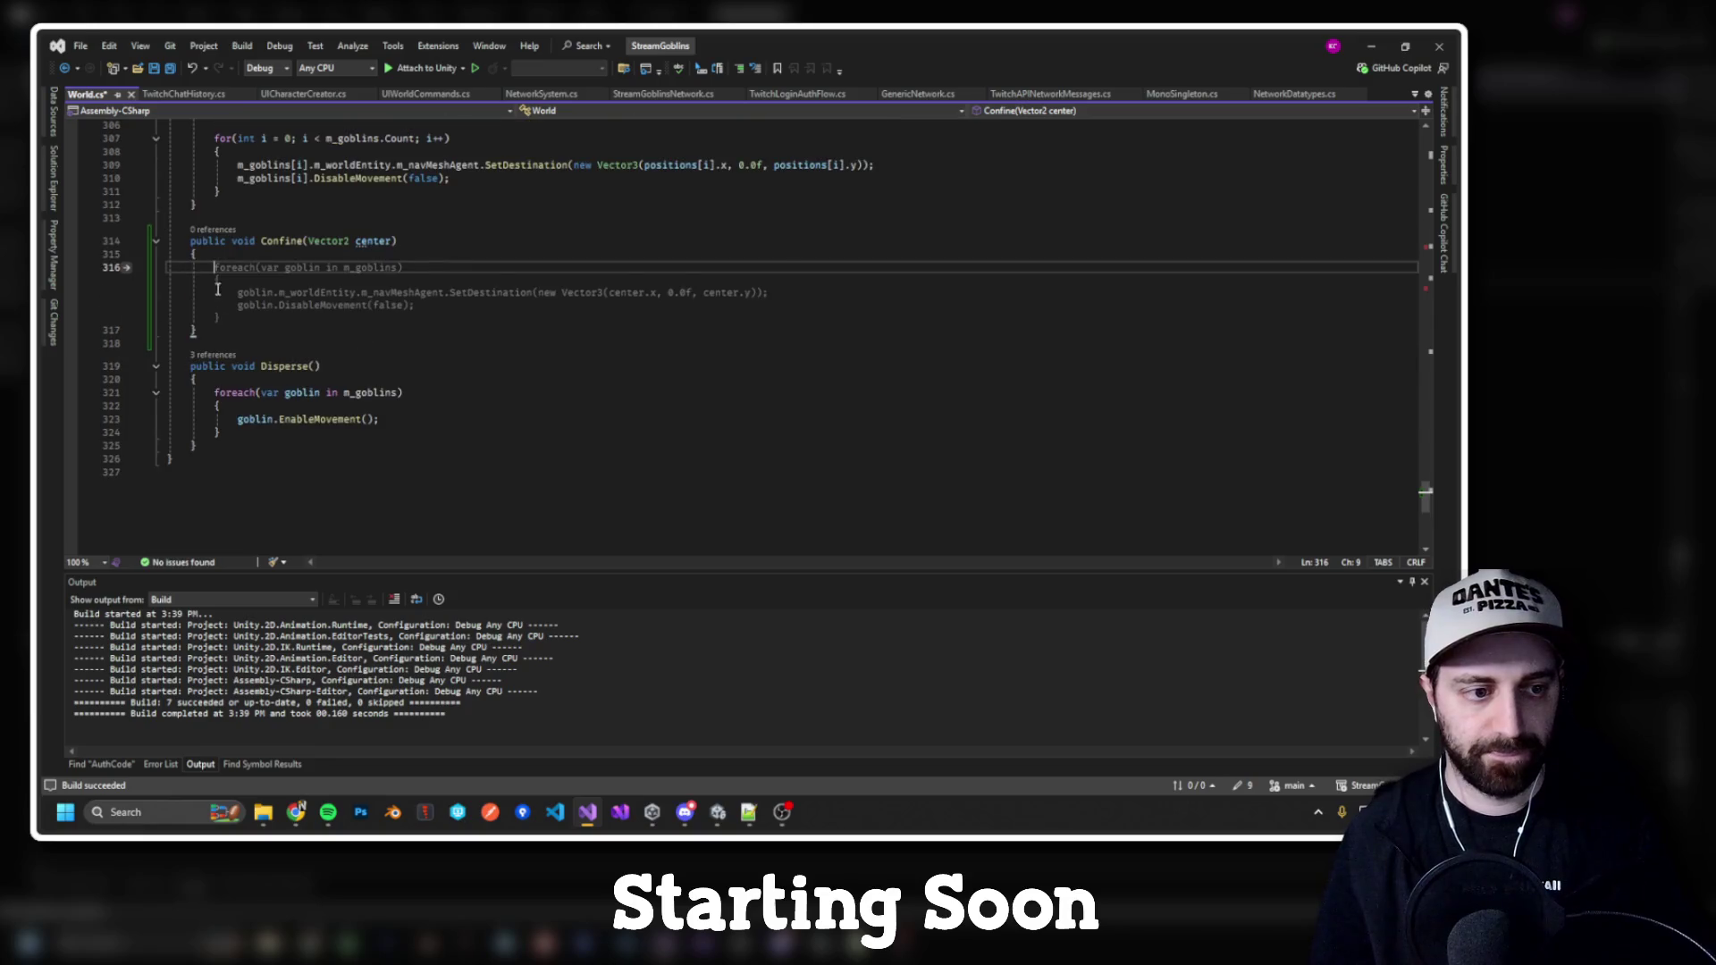
type("// TODO: Do this")
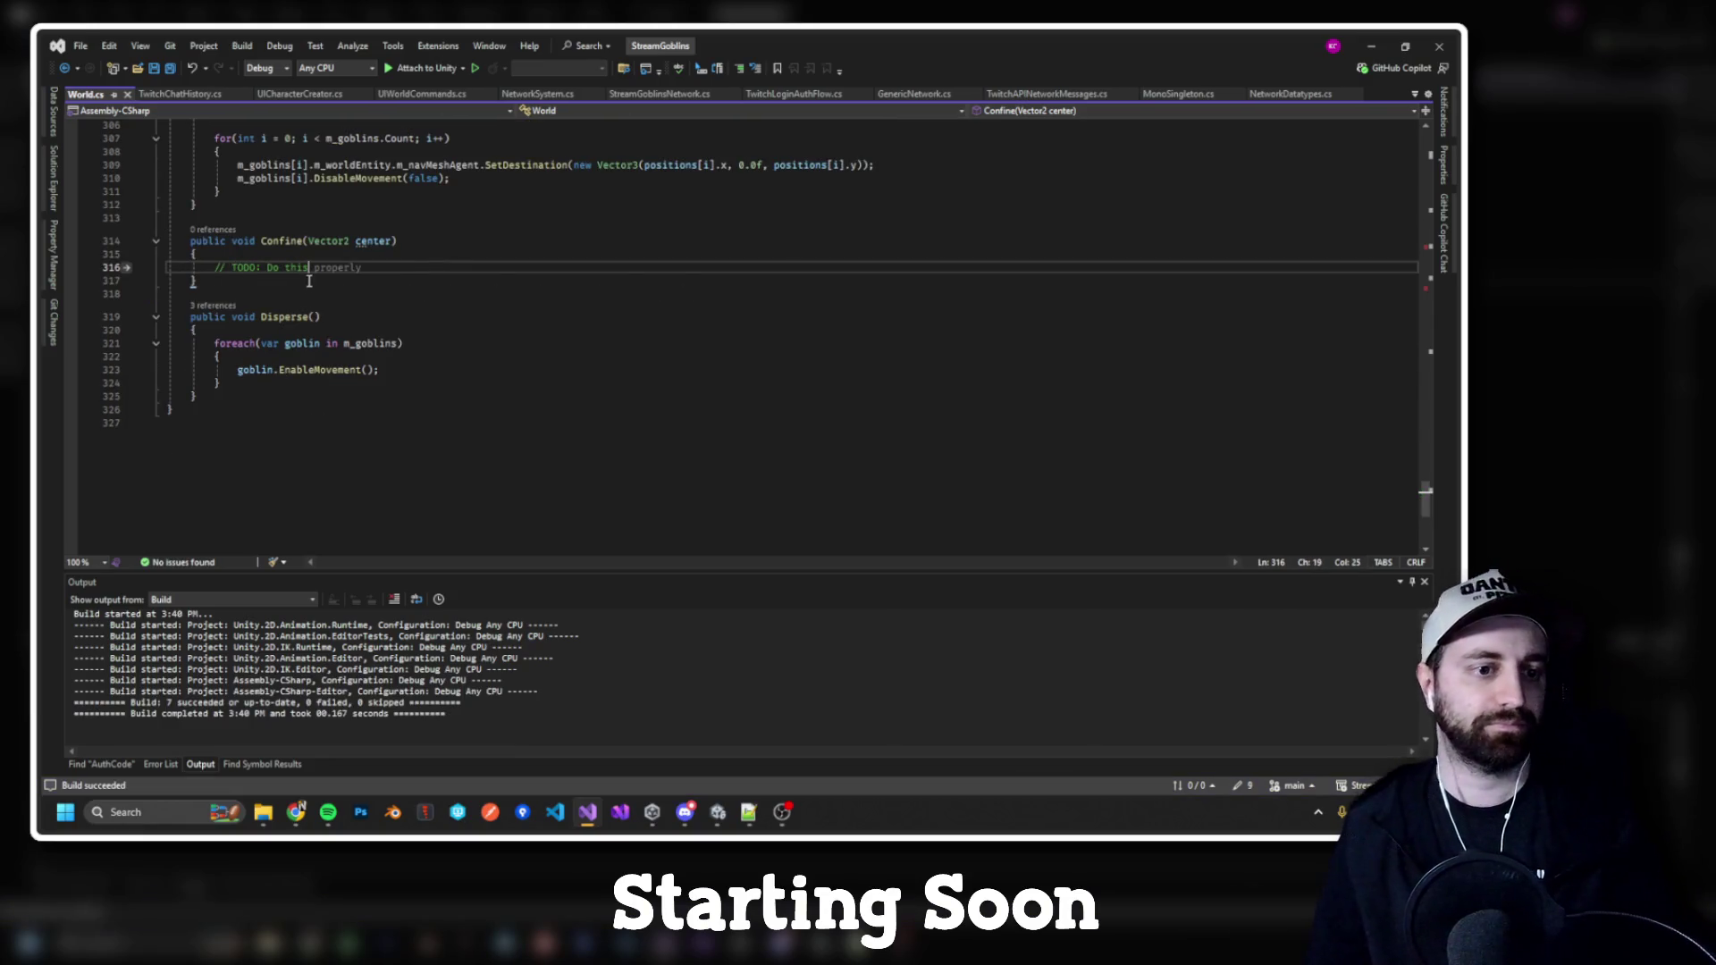
key("ctrl+minus")
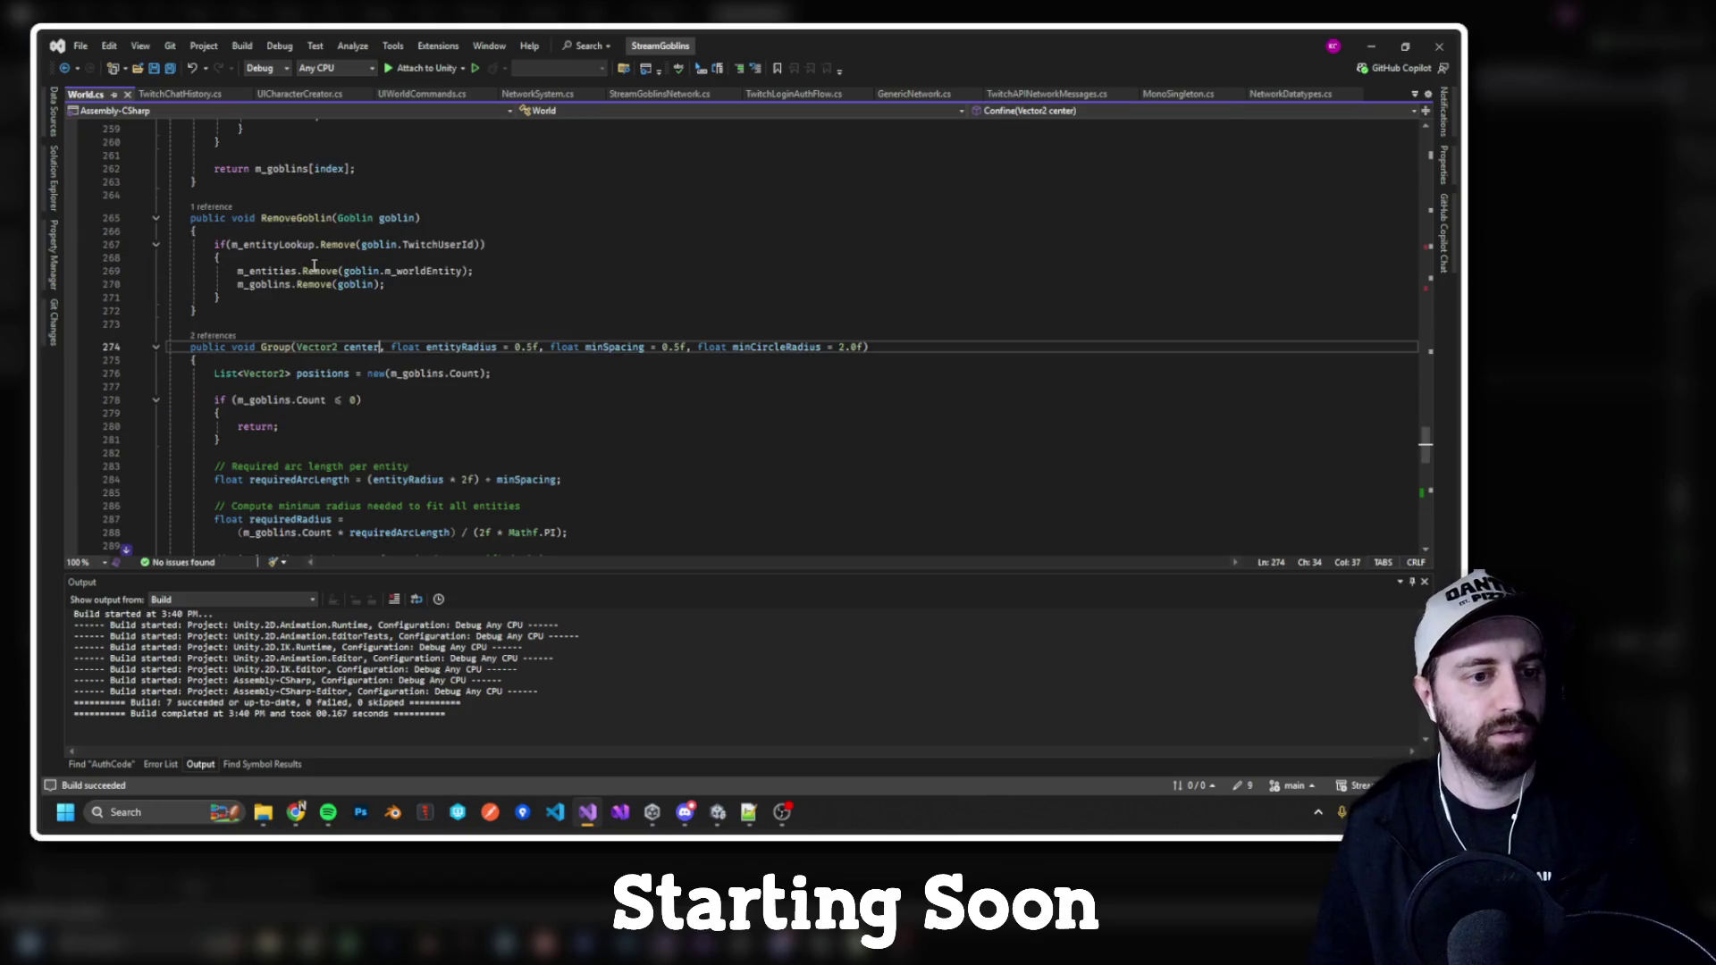
key("ctrl+minus")
key("ctrl+minus")
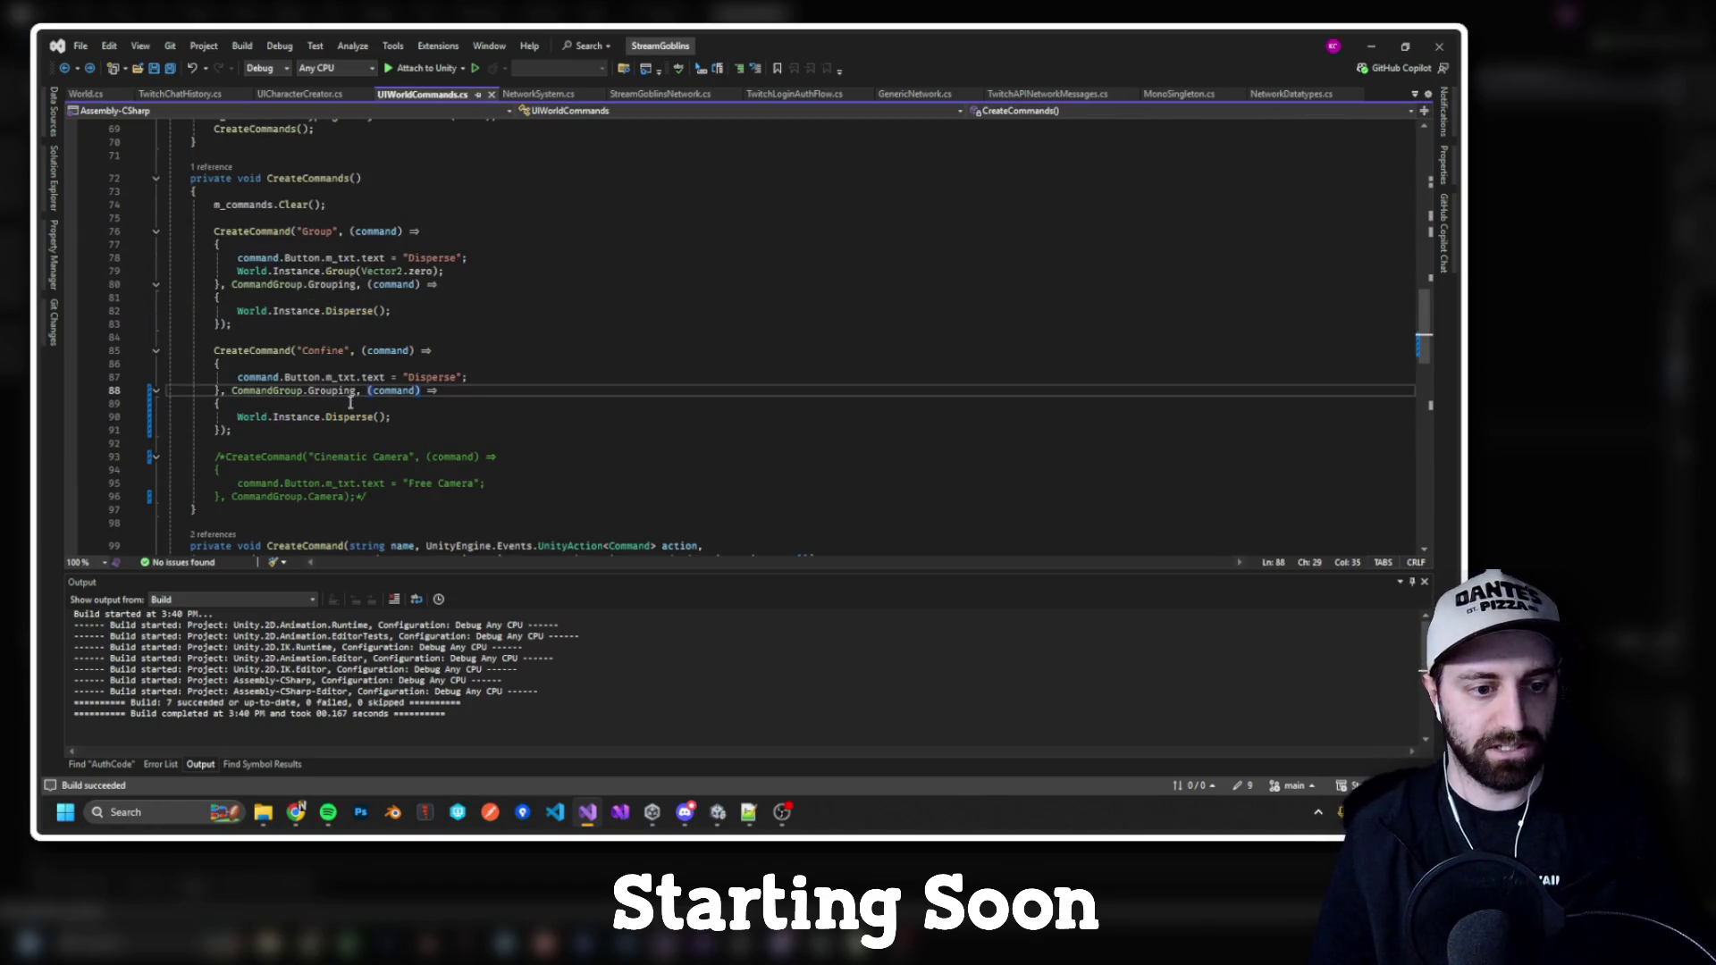
Step: Add a World.Instance.Confine(Vector2.zero) call to the Confine command and rebuild
left_click(482, 380)
key("Return")
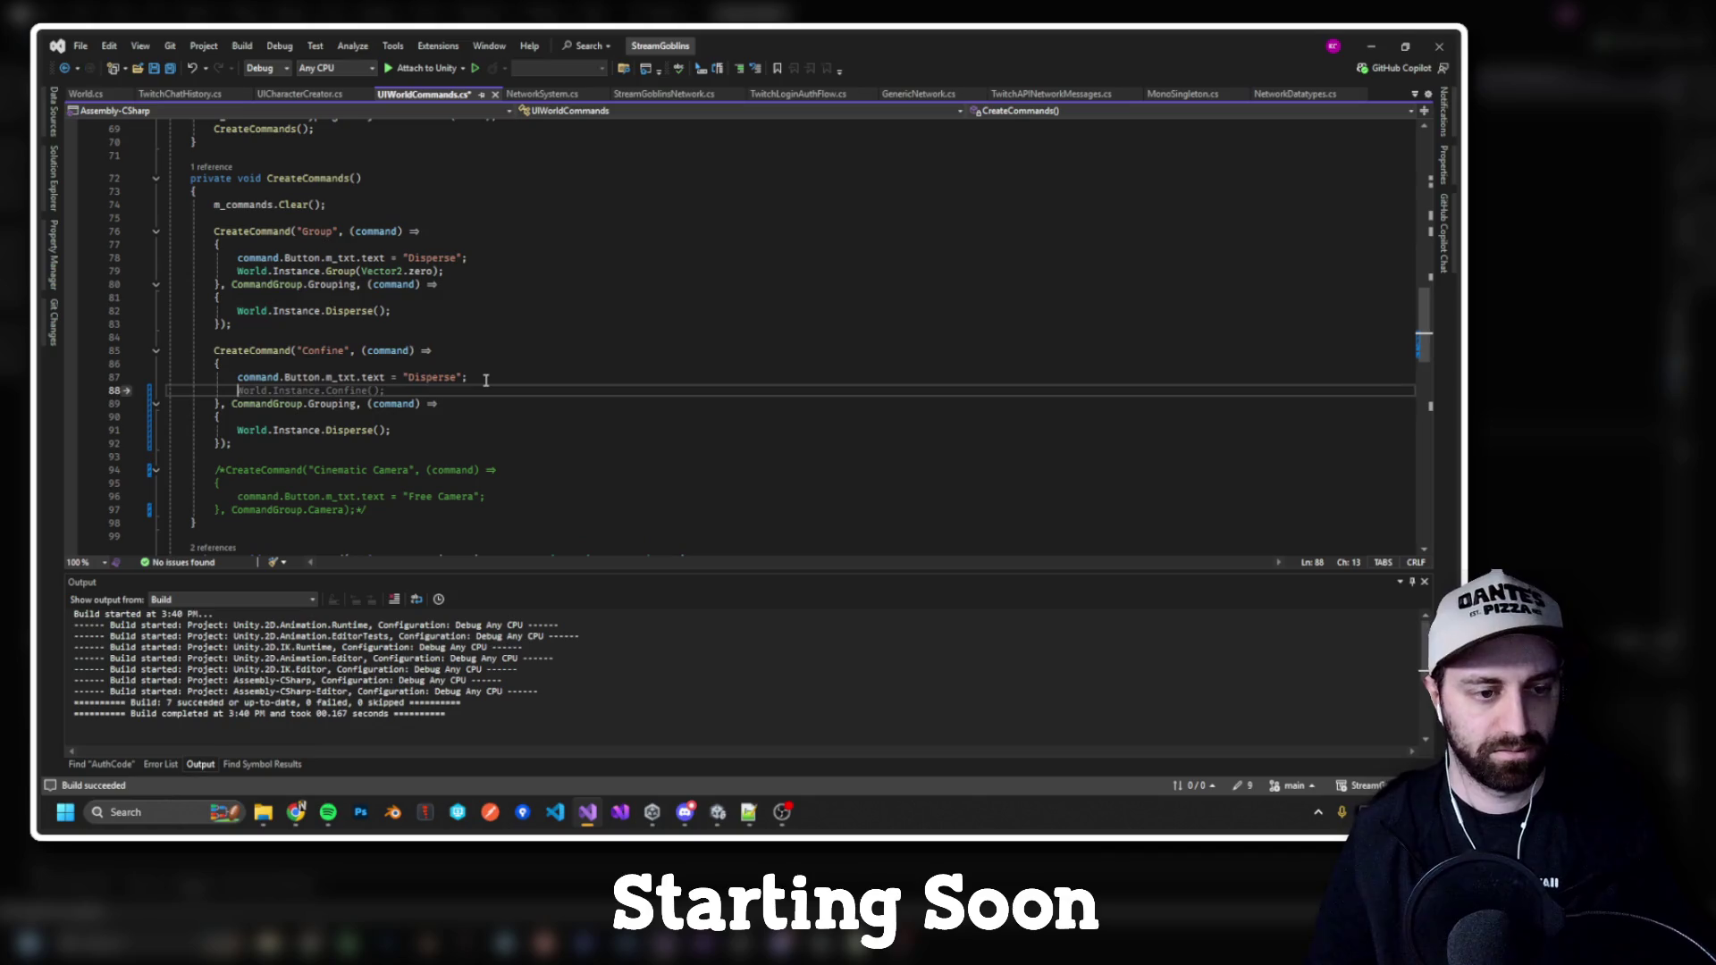
key("Tab")
key("Left")
key("Left")
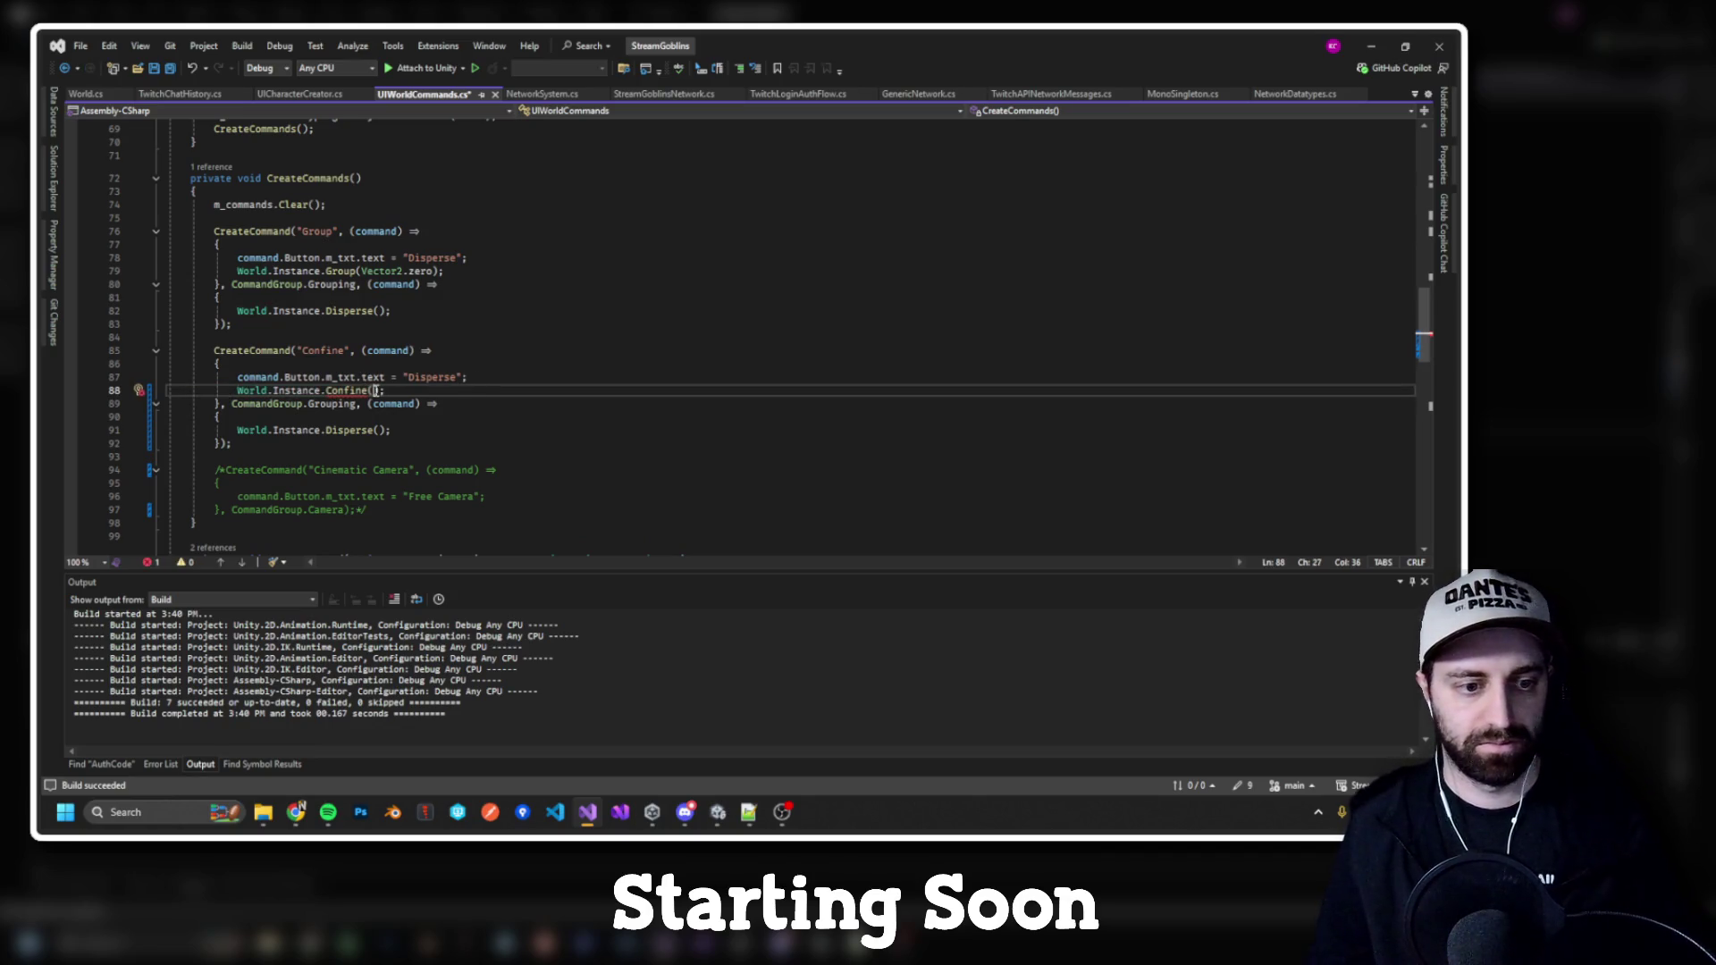
type("Vector2.")
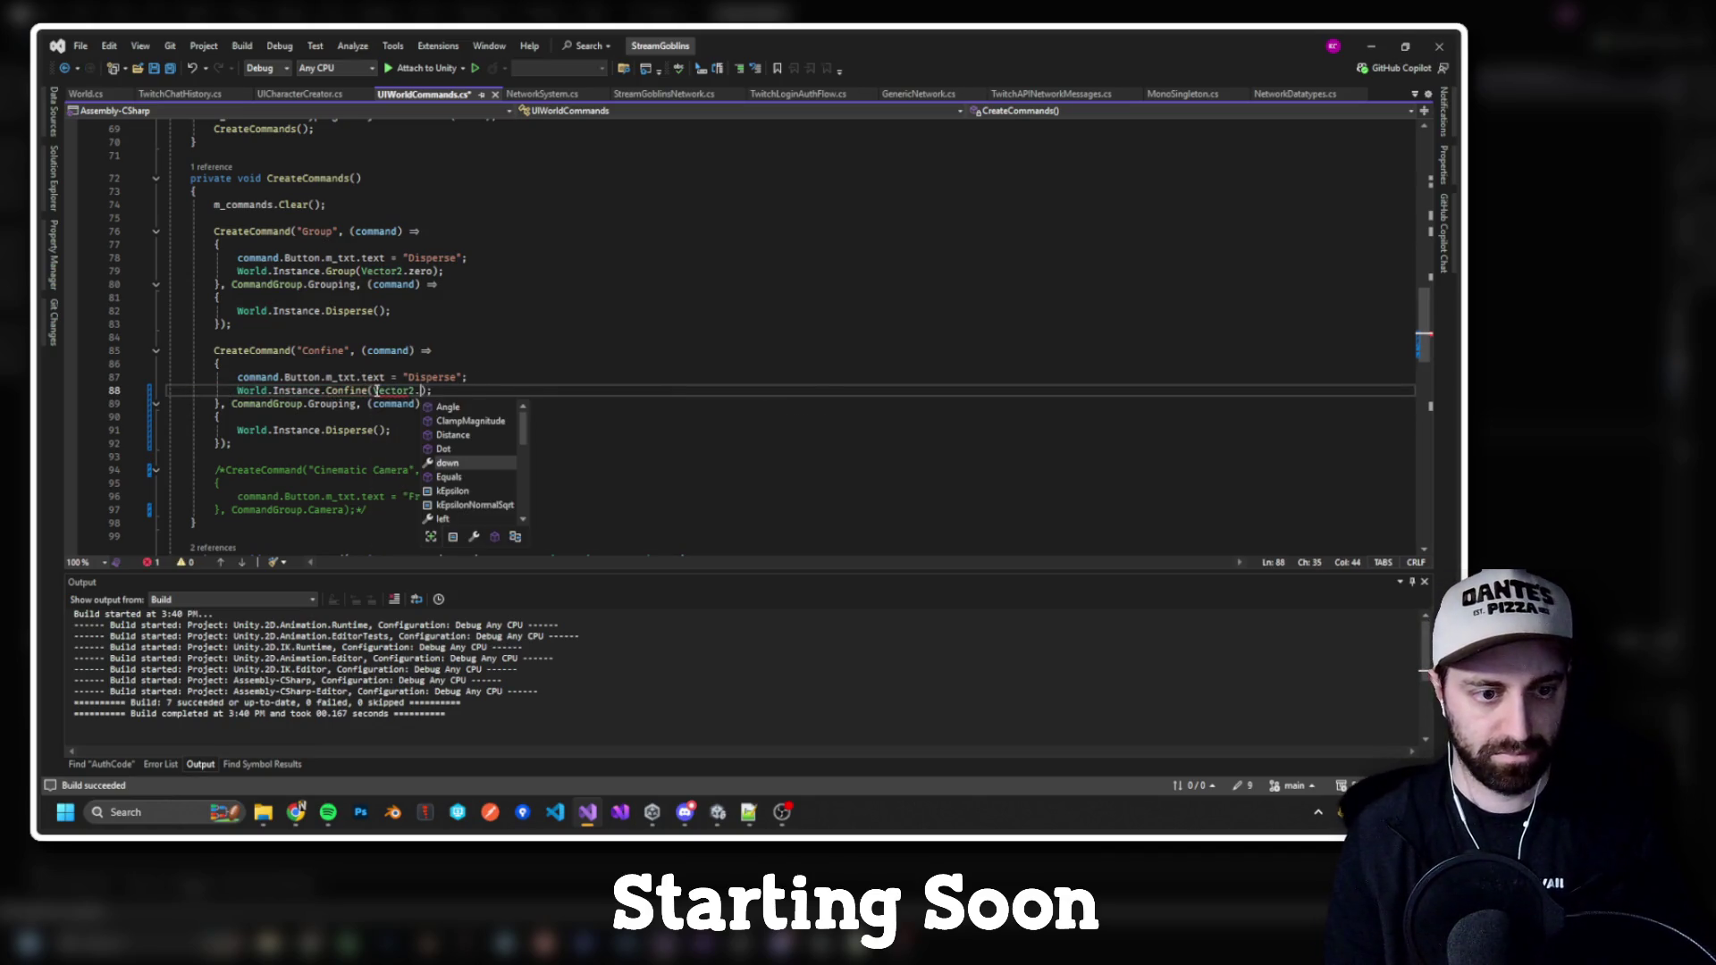
type("zero")
key("End")
key("ctrl+shift+b")
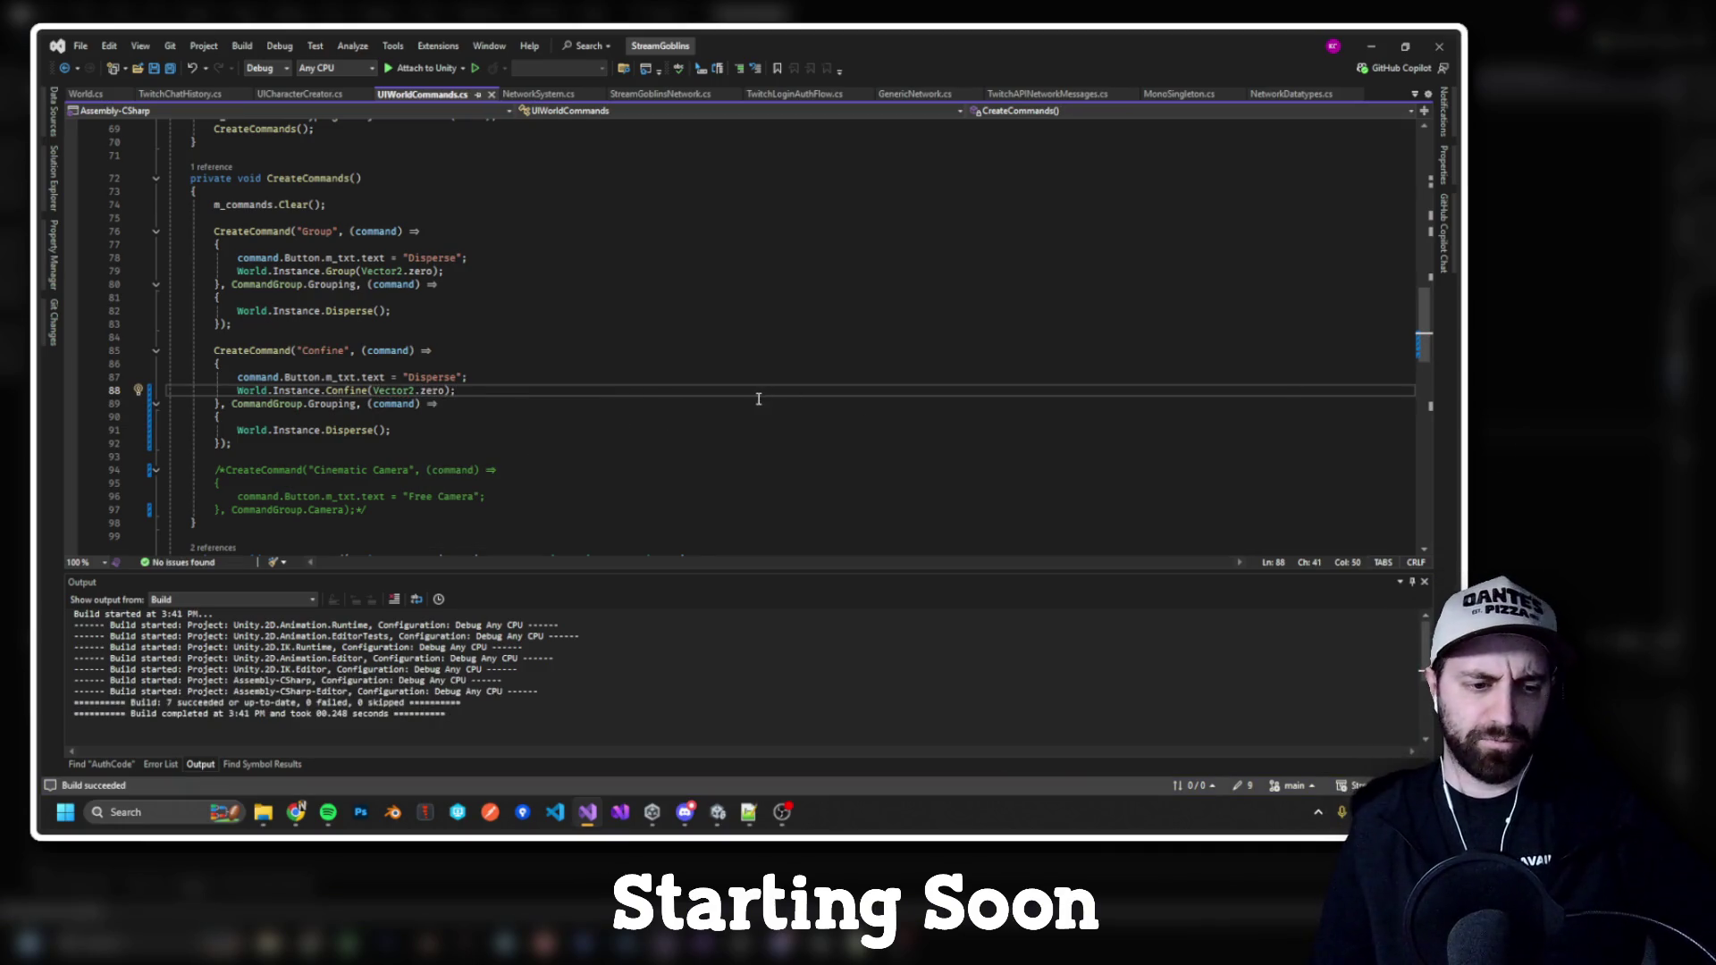
scroll(759, 399, "down", 1)
left_click_drag(326, 409, 205, 324)
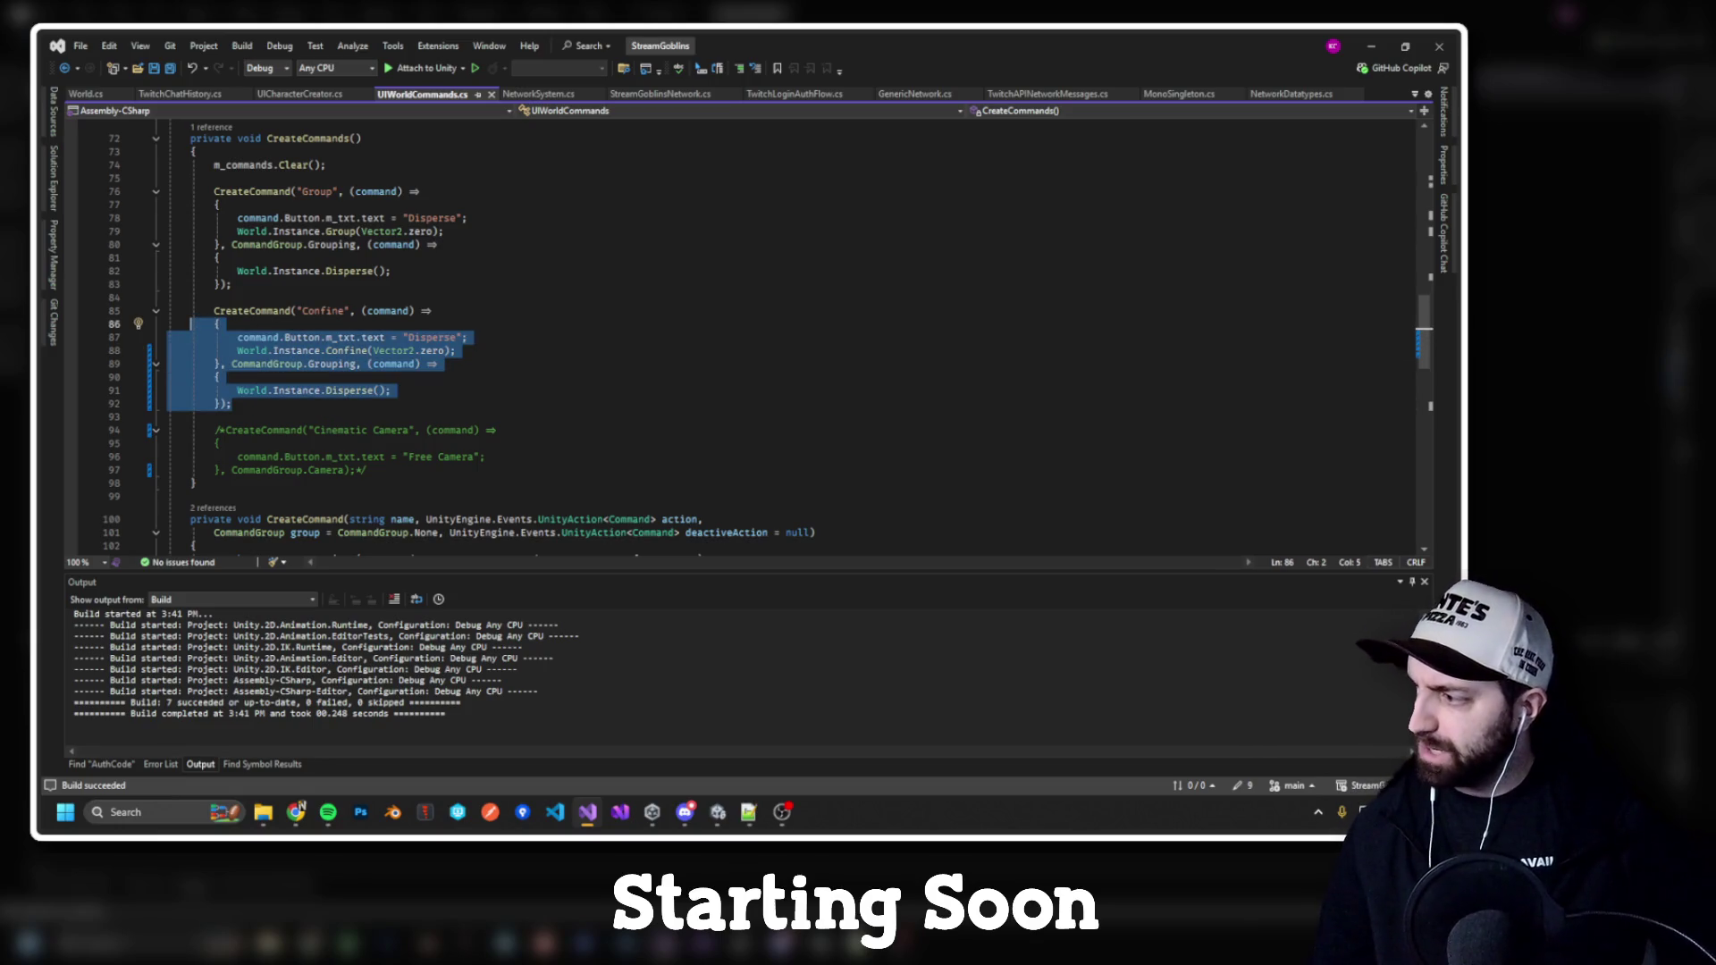
left_click(499, 283)
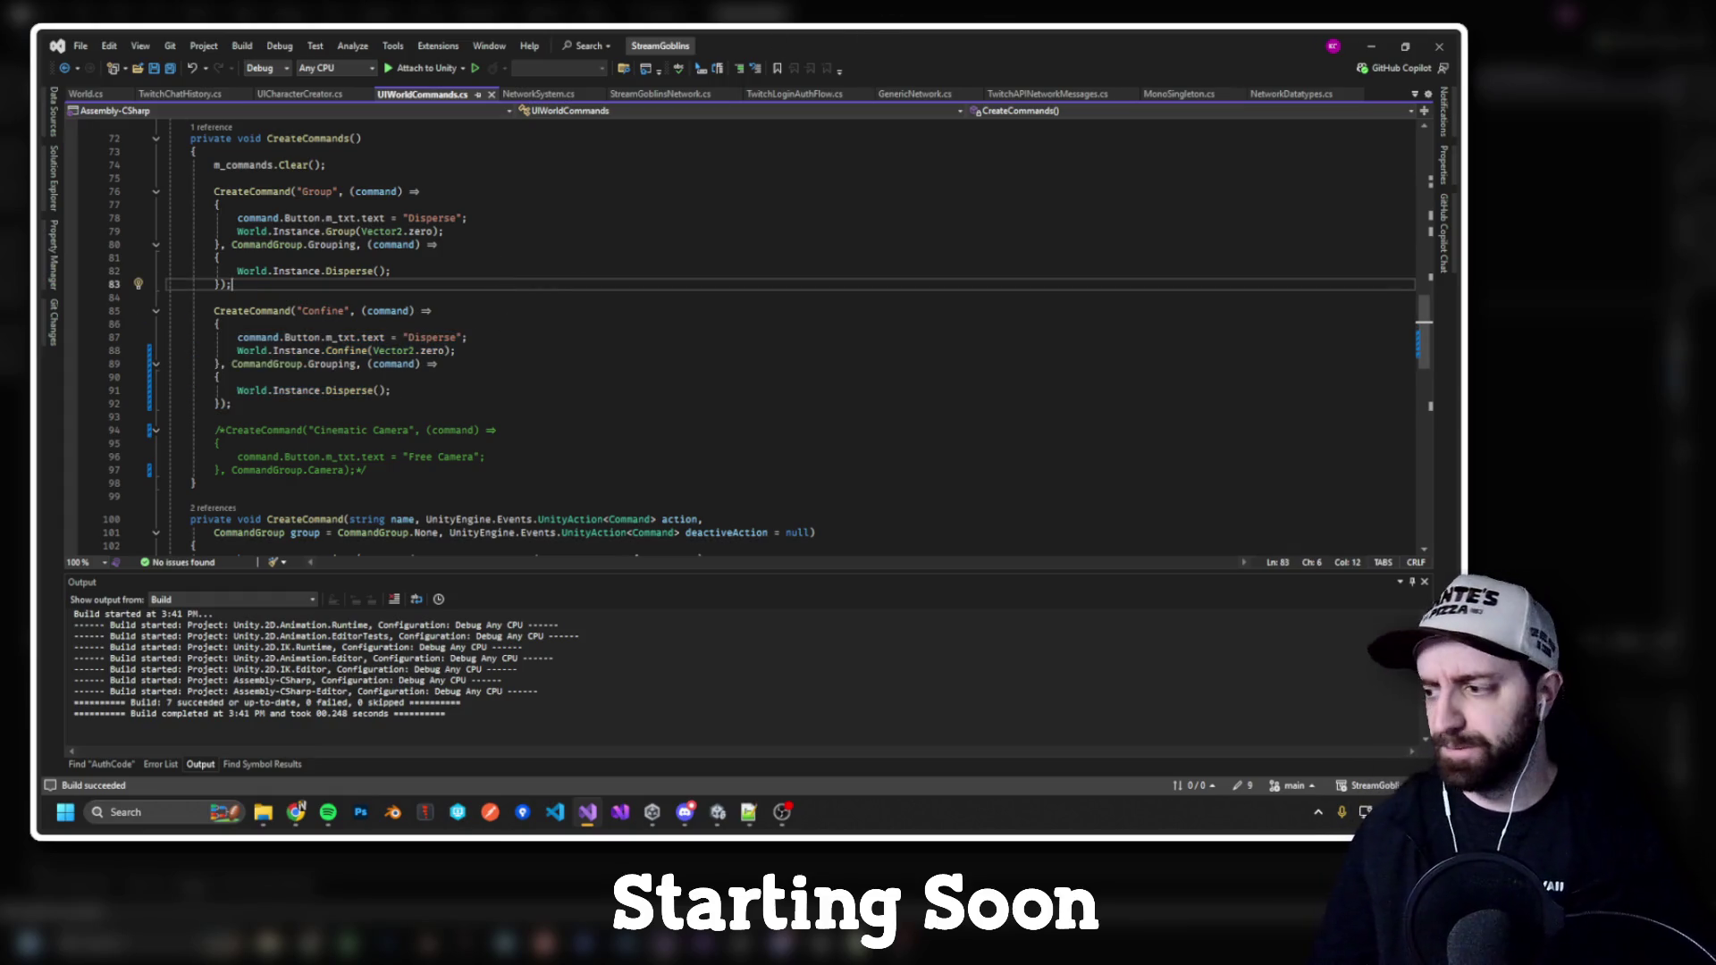
key("alt+Tab")
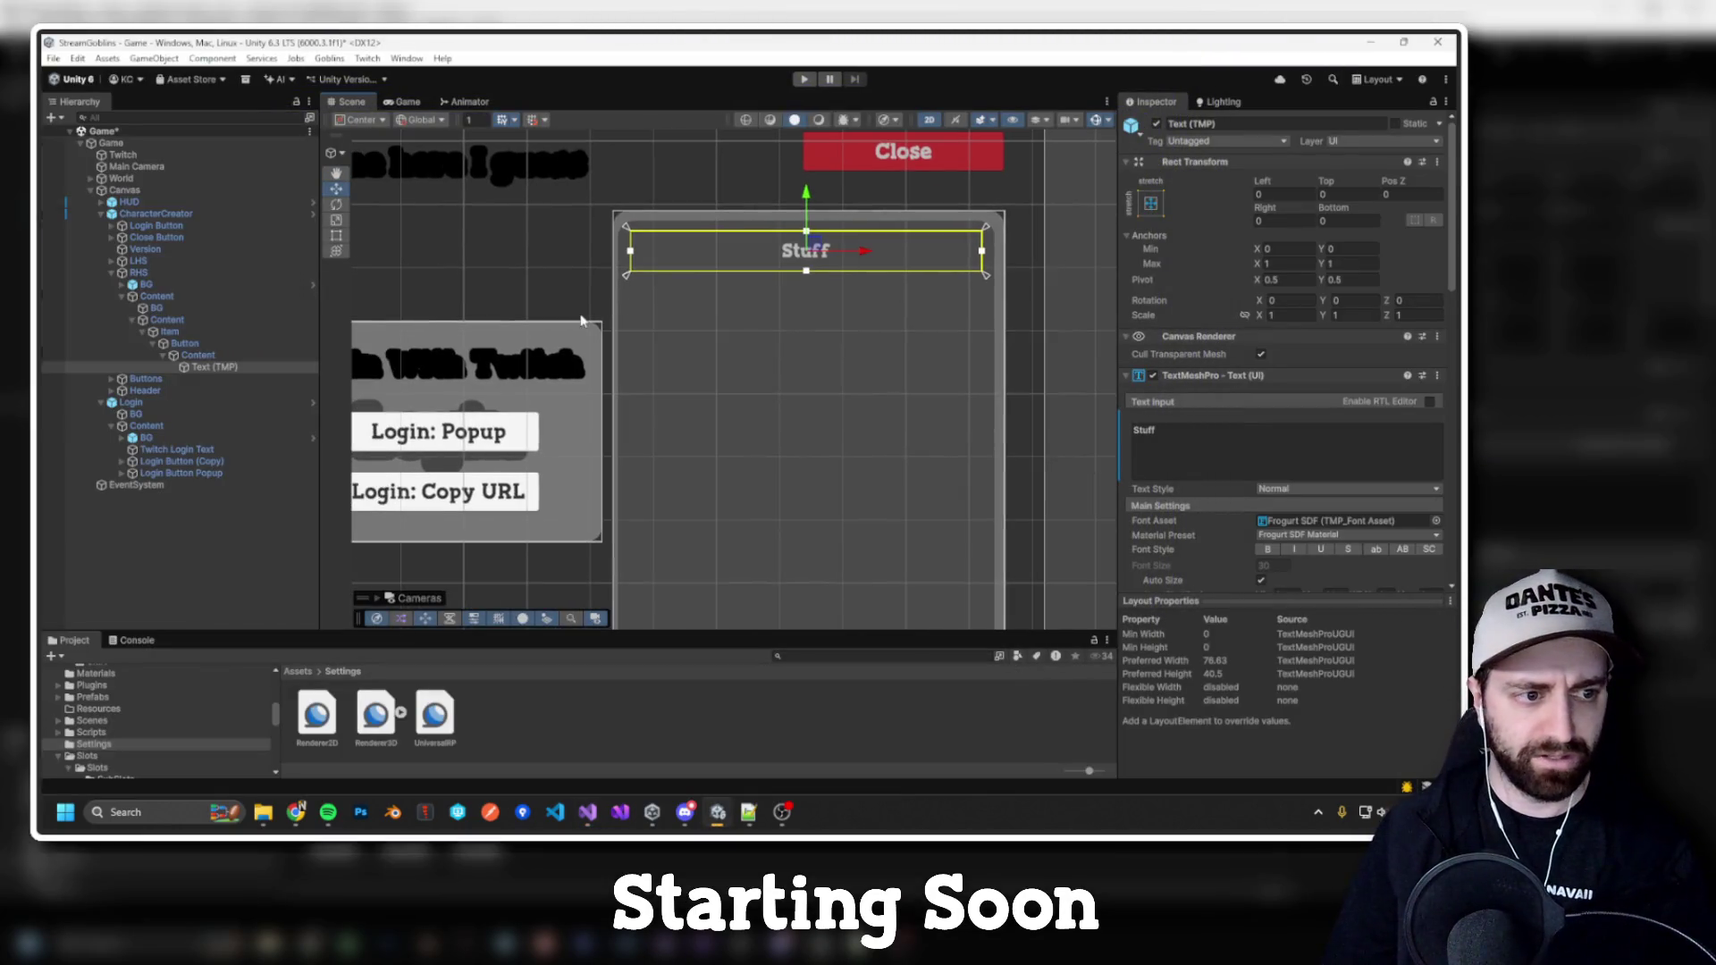
Step: Collapse the CharacterCreator branch in the Hierarchy and show the Windows desktop
left_click(101, 215)
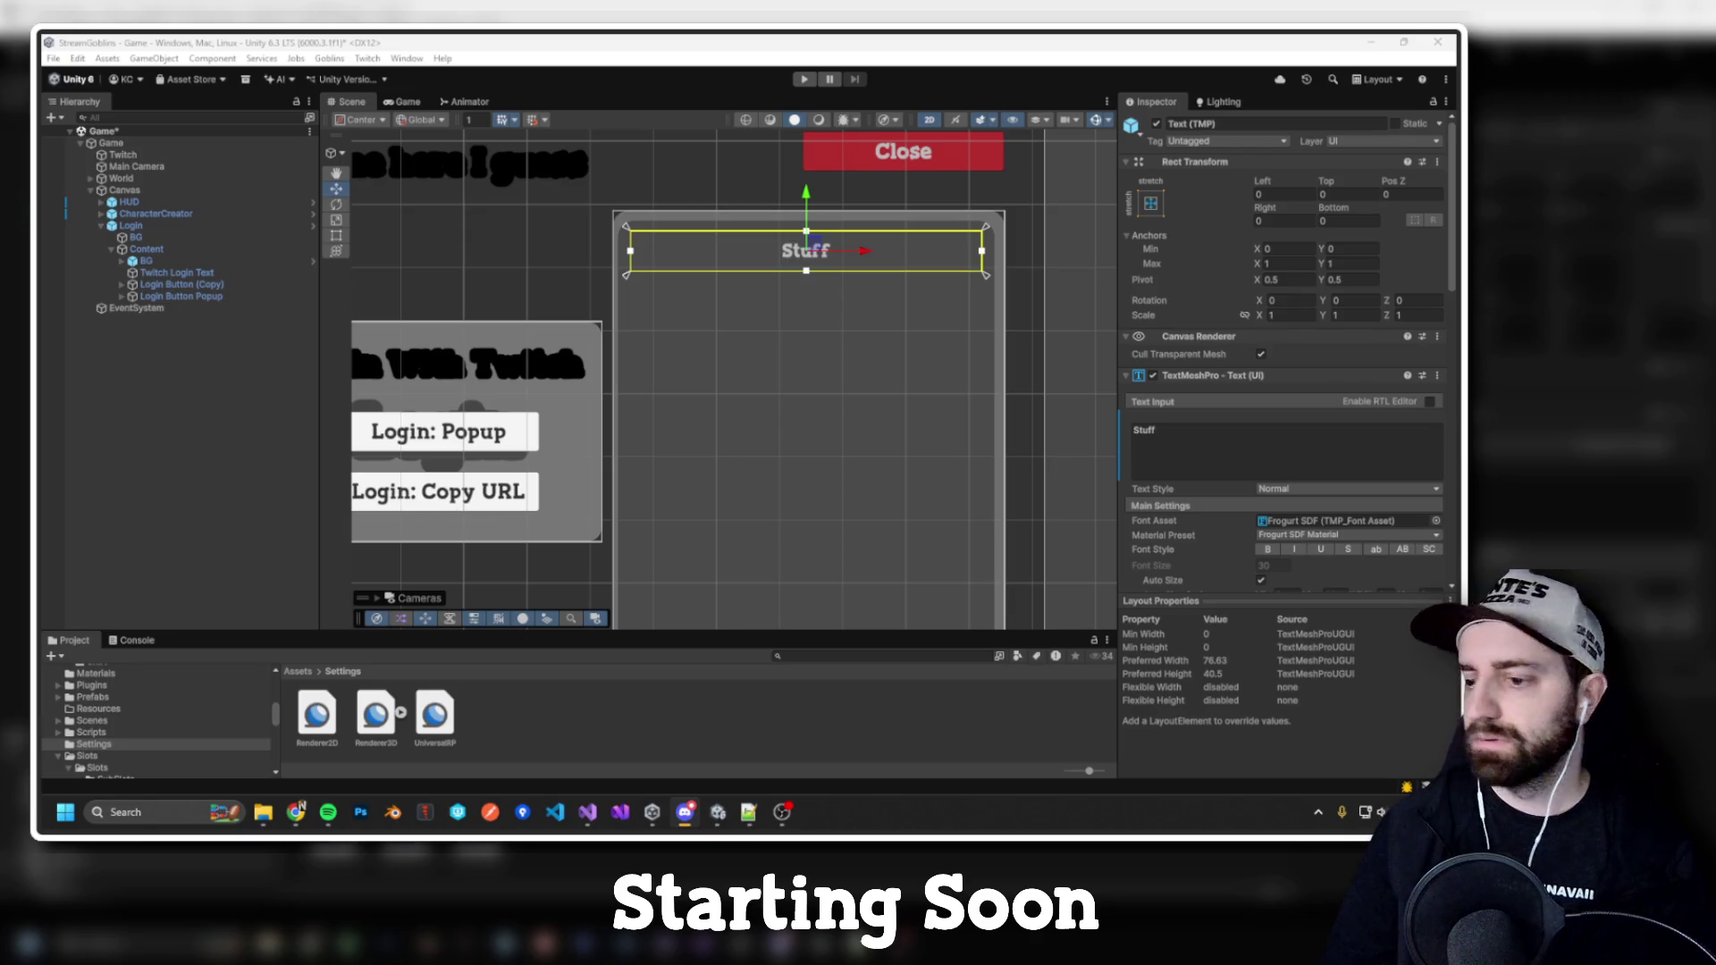
key("super+d")
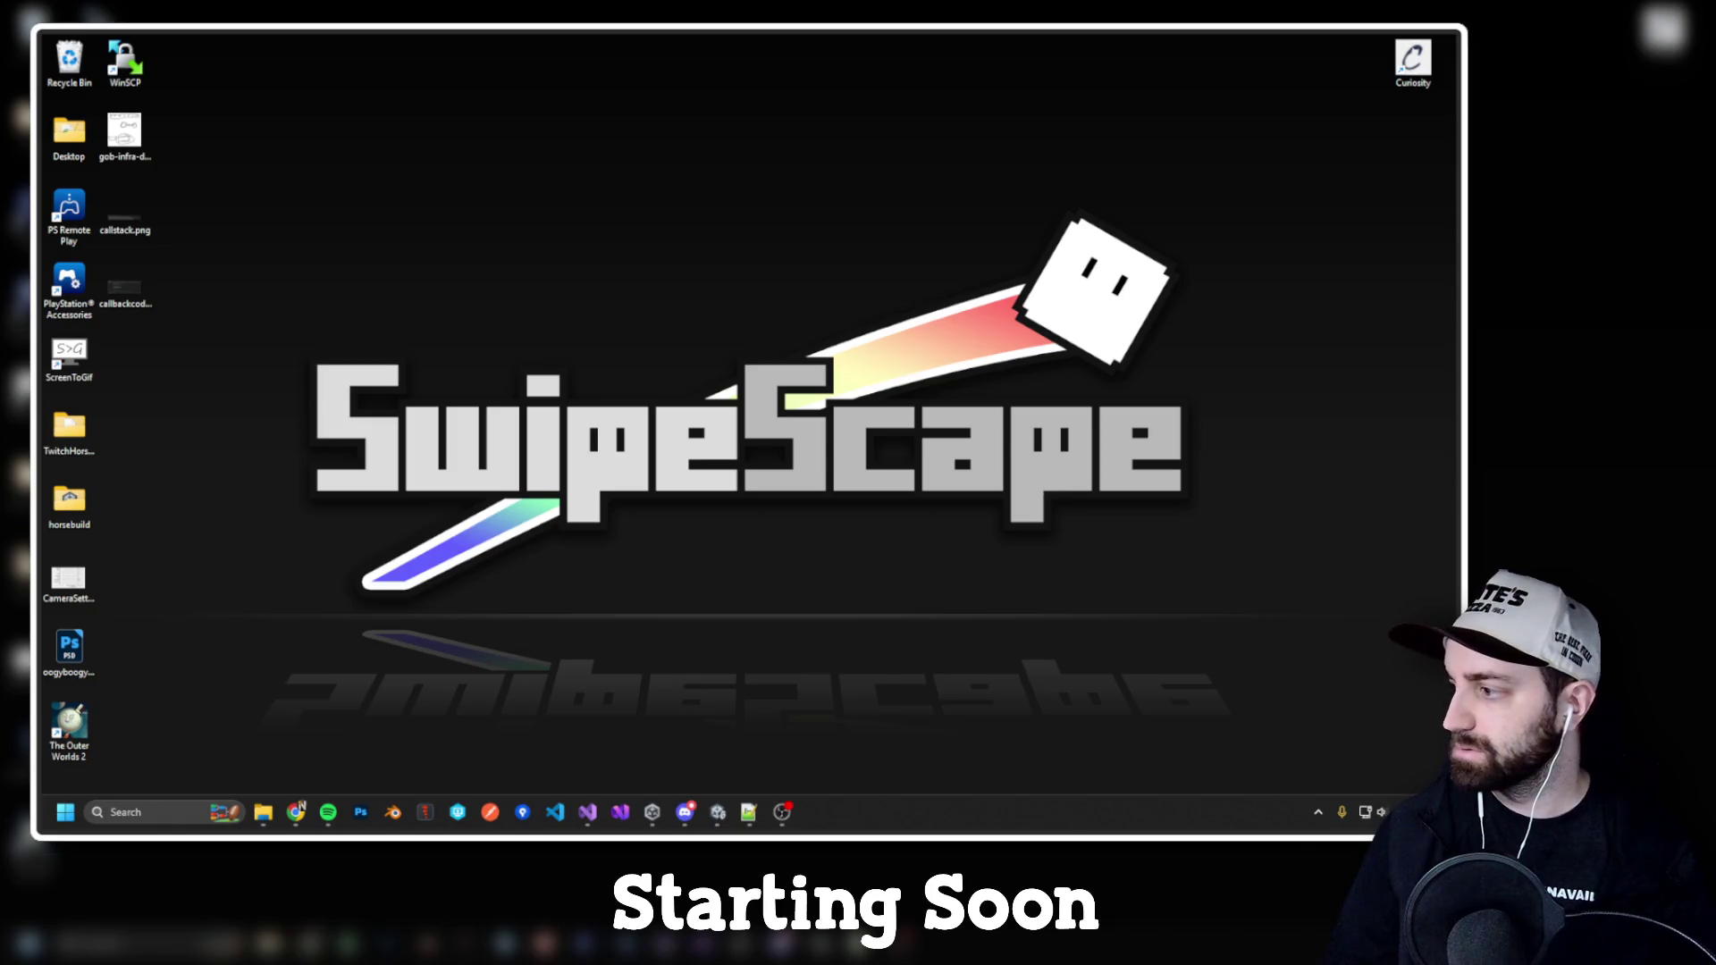
Step: Restore the Unity editor over the desktop with Win+D
key("super+d")
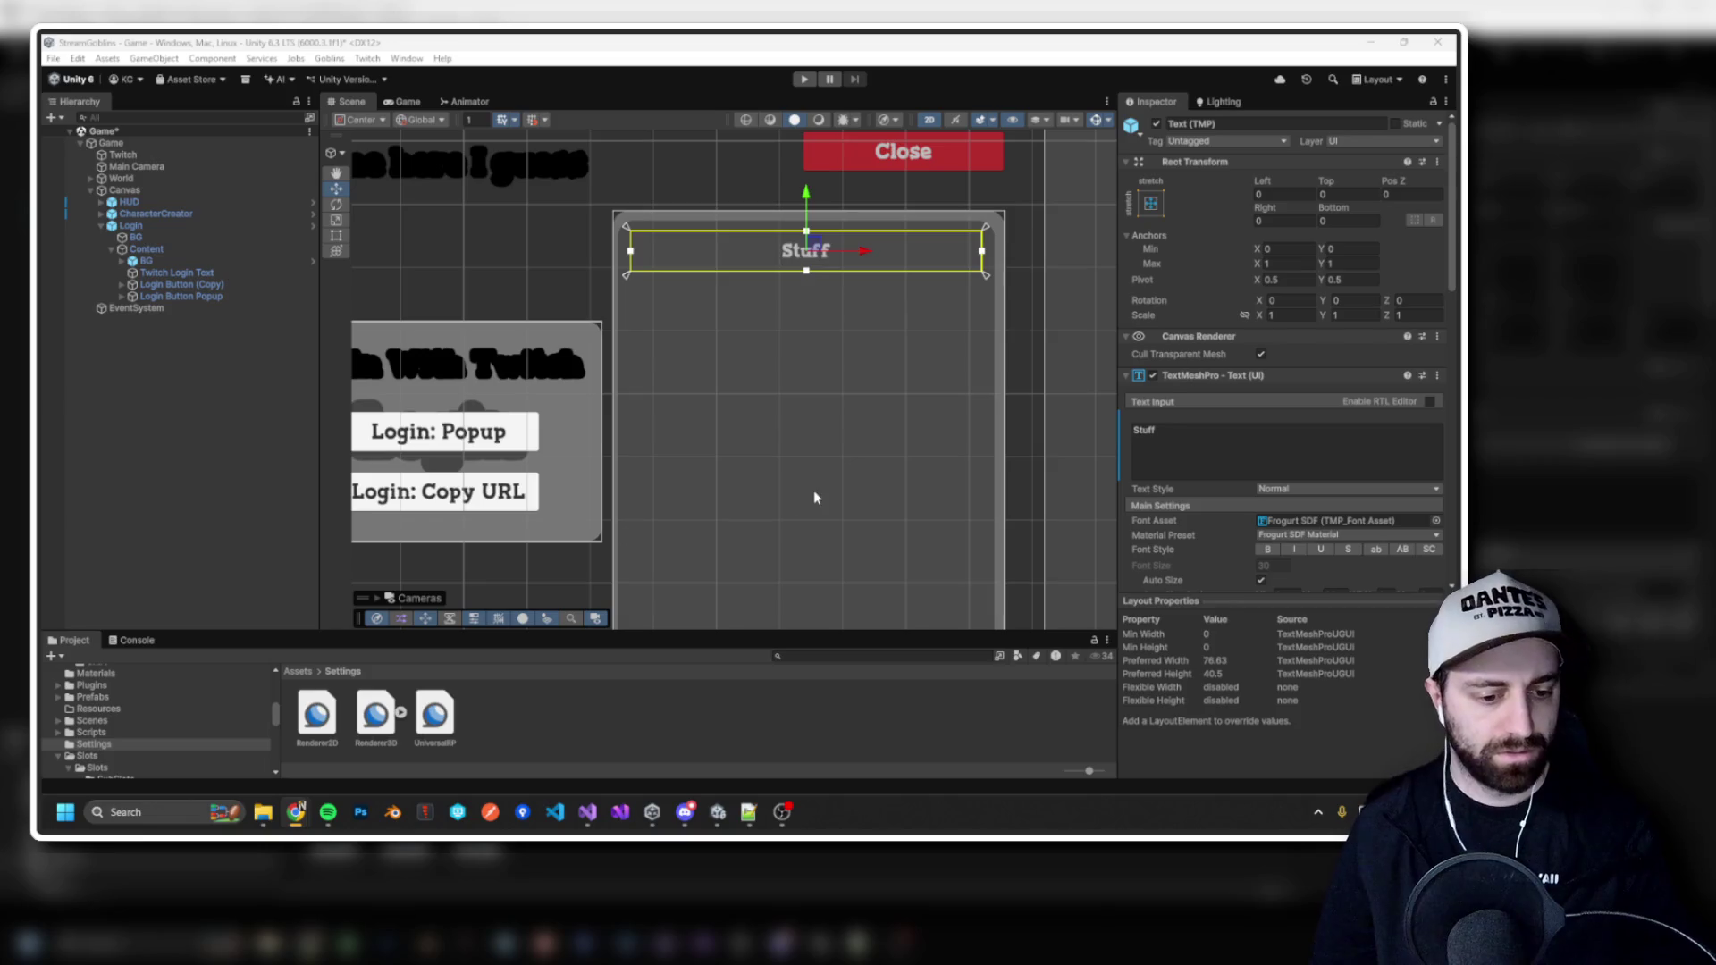
key("alt+Tab")
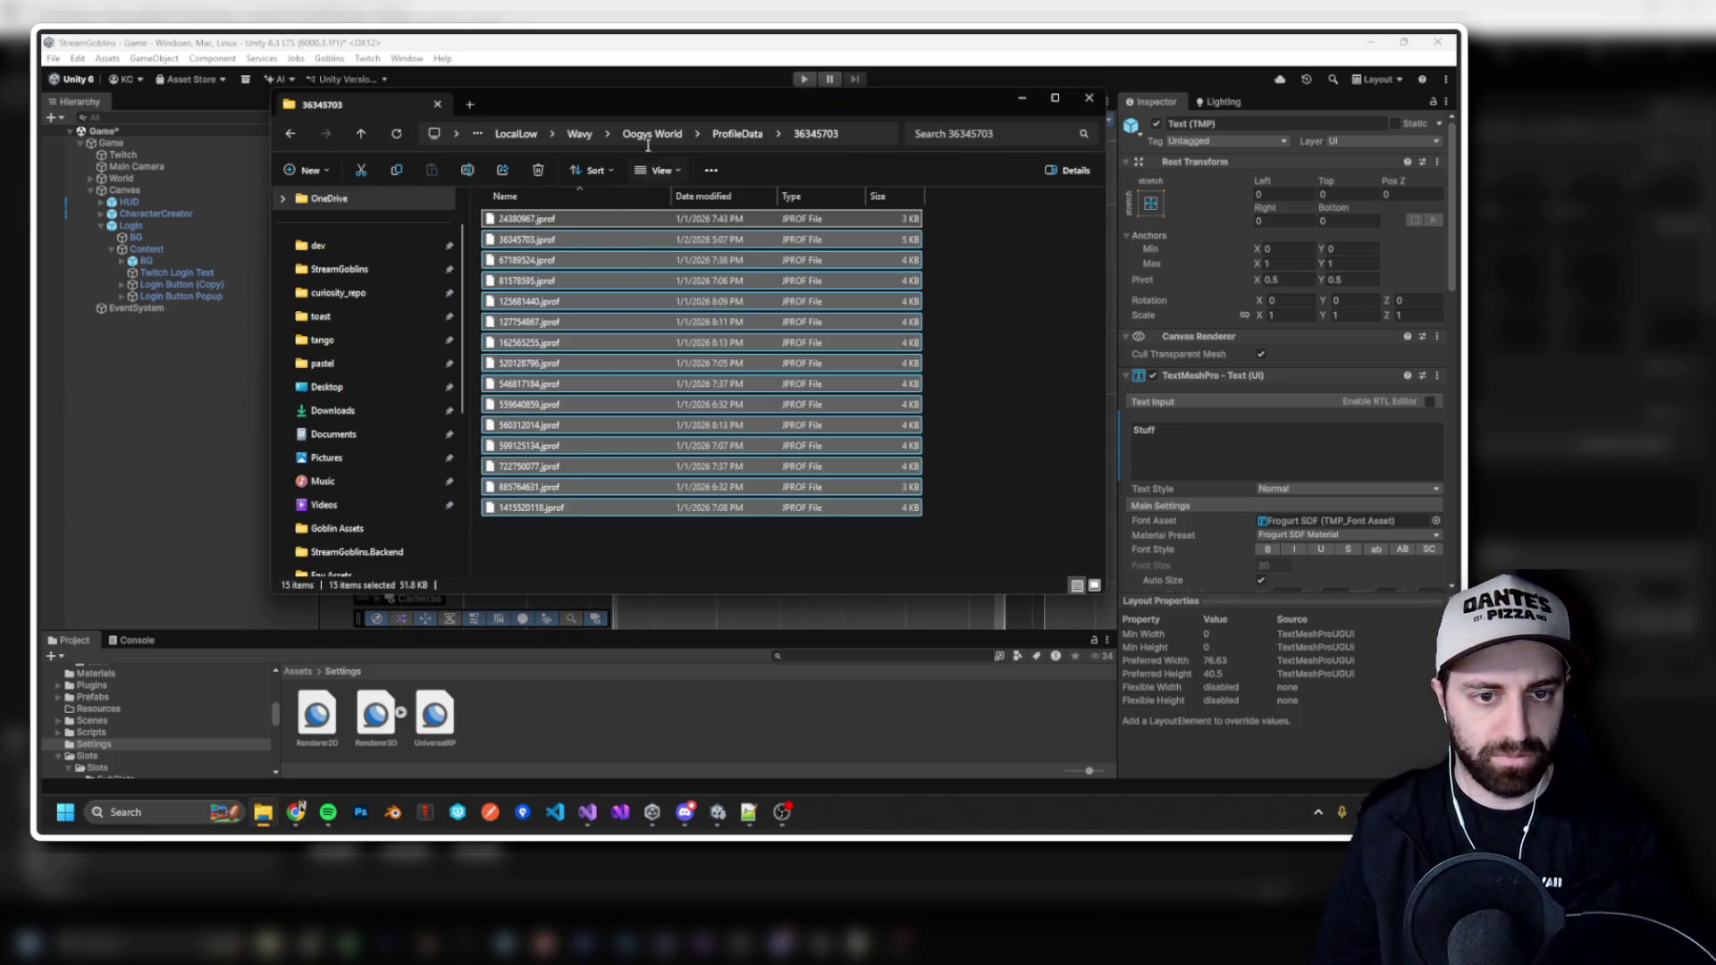
scroll(385, 295, "up", 1)
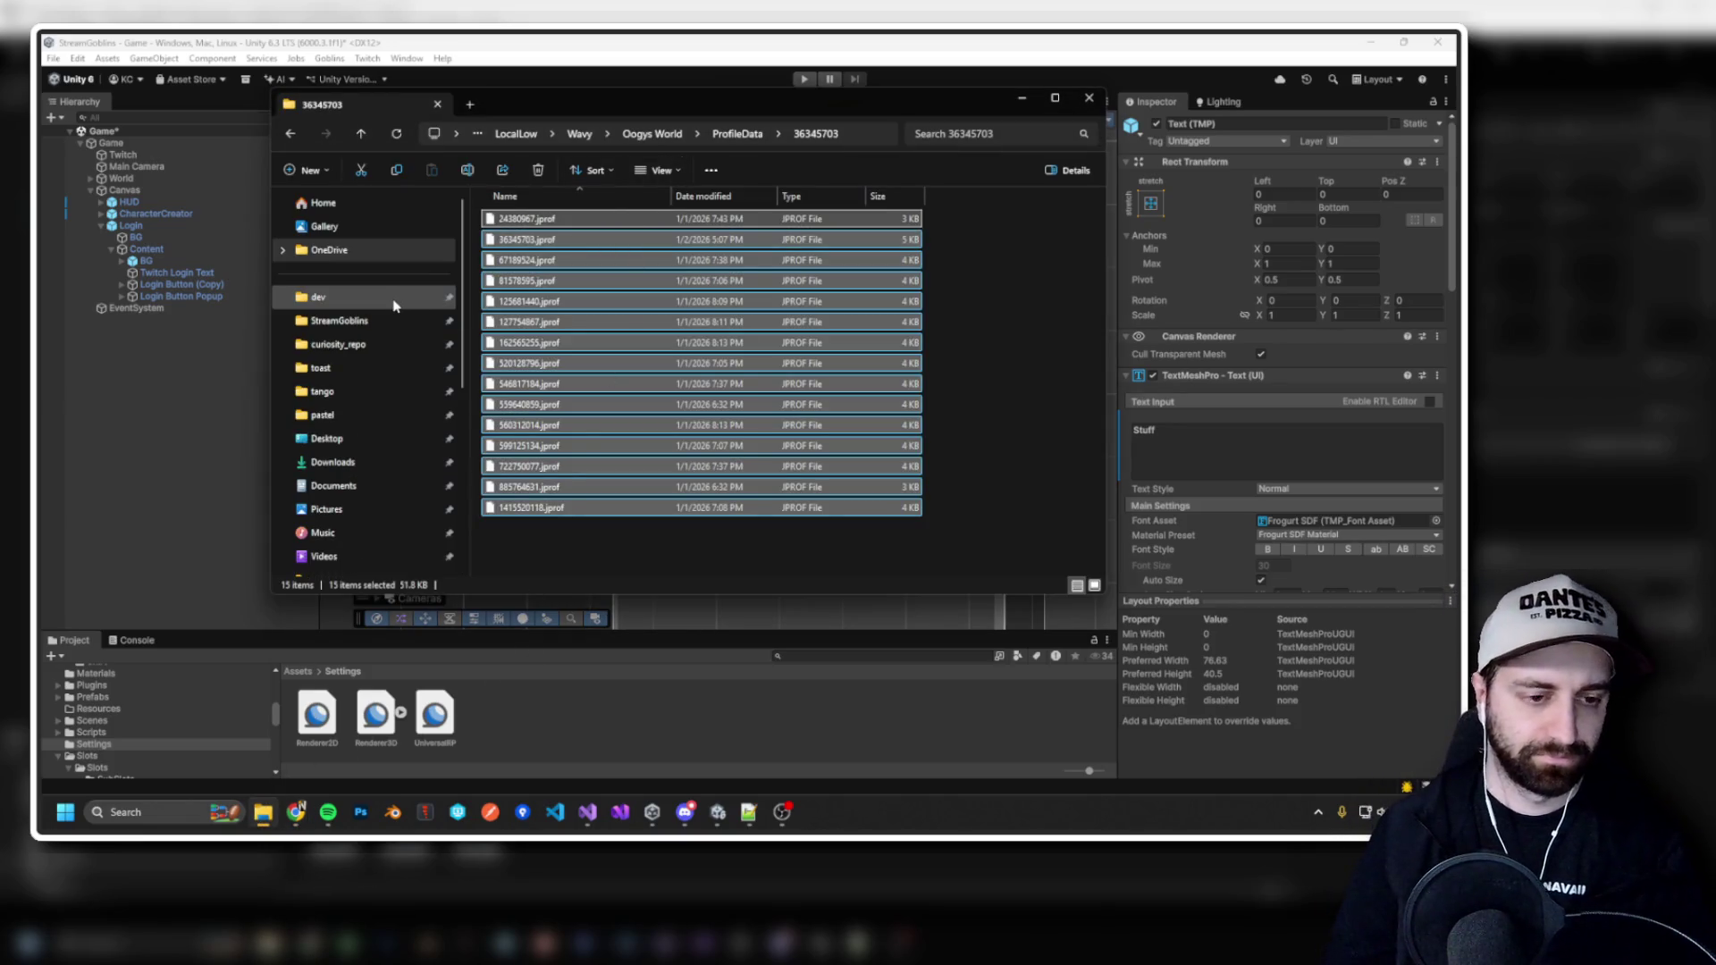
key("super+shift+Right")
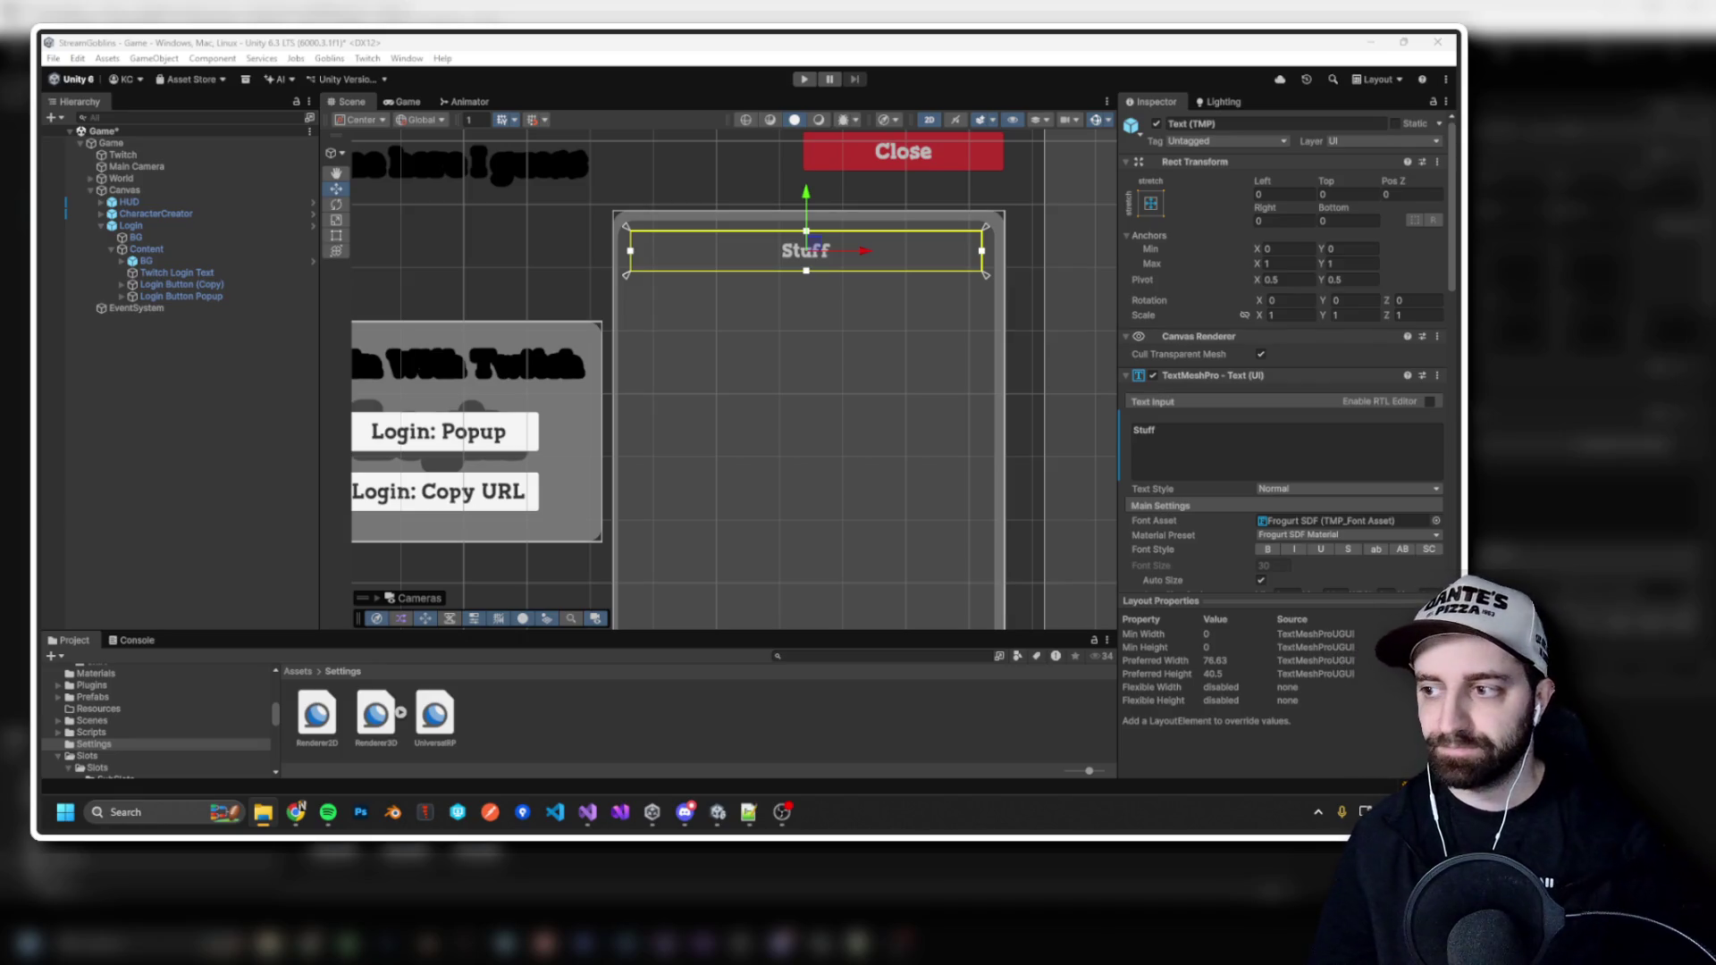
Step: Make the Project panel taller and select the Login object in the Hierarchy
left_click_drag(424, 632, 425, 518)
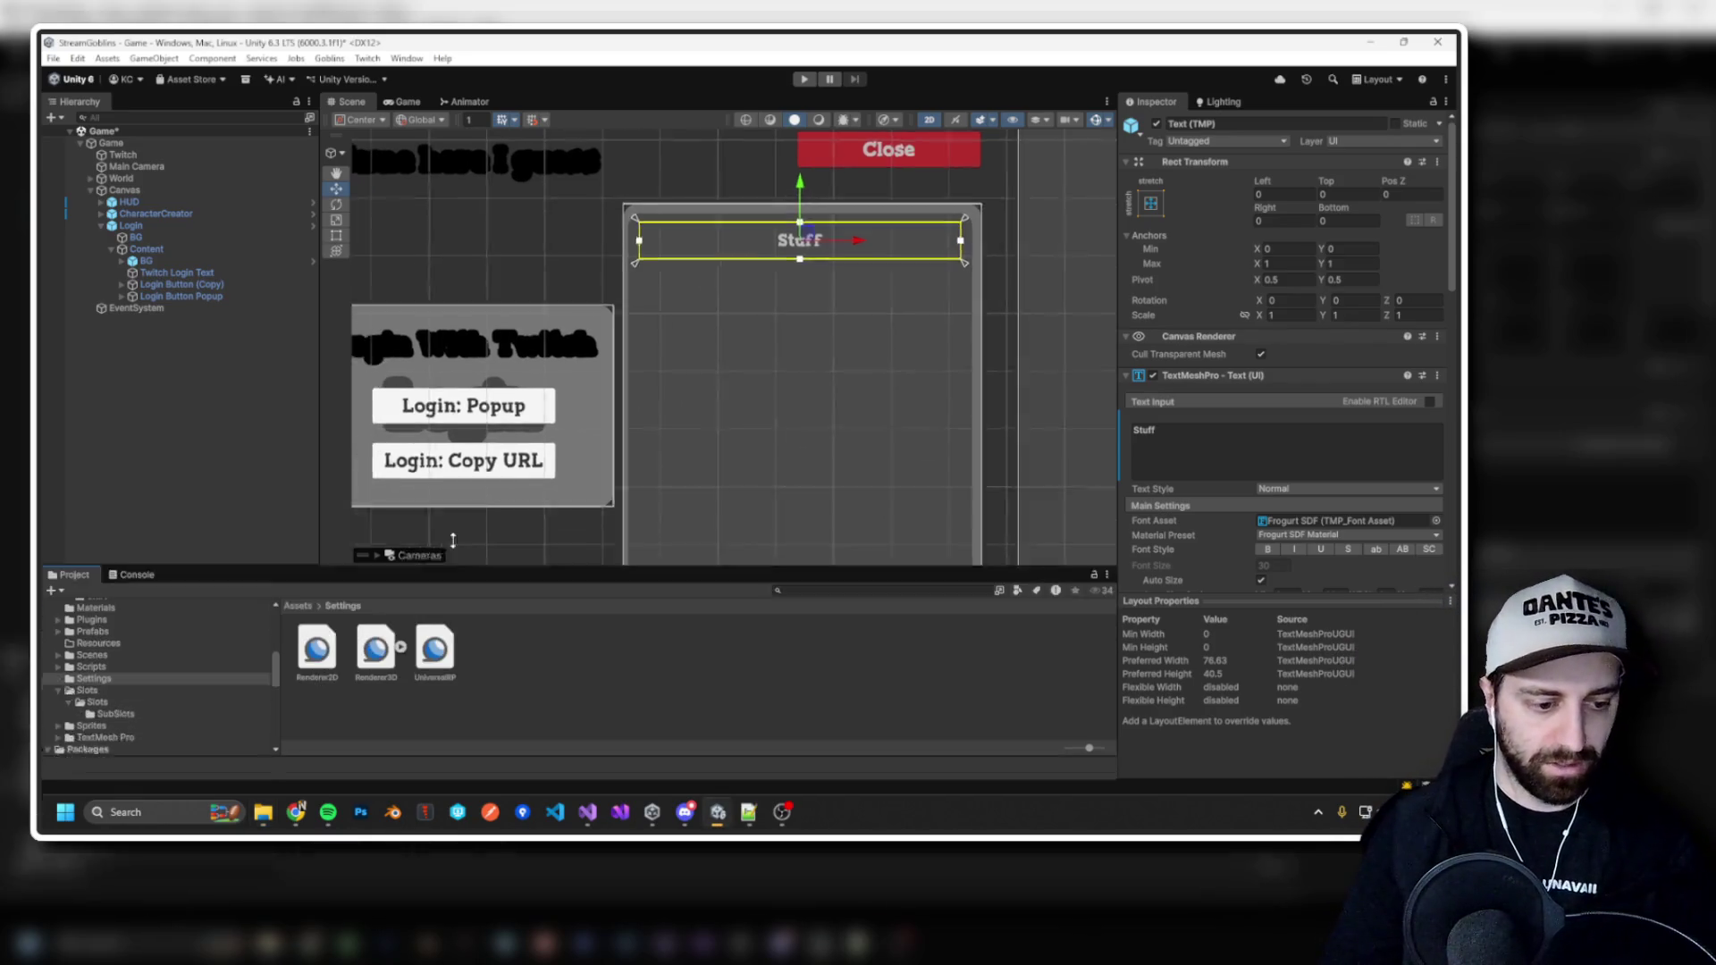
scroll(241, 646, "up", 5)
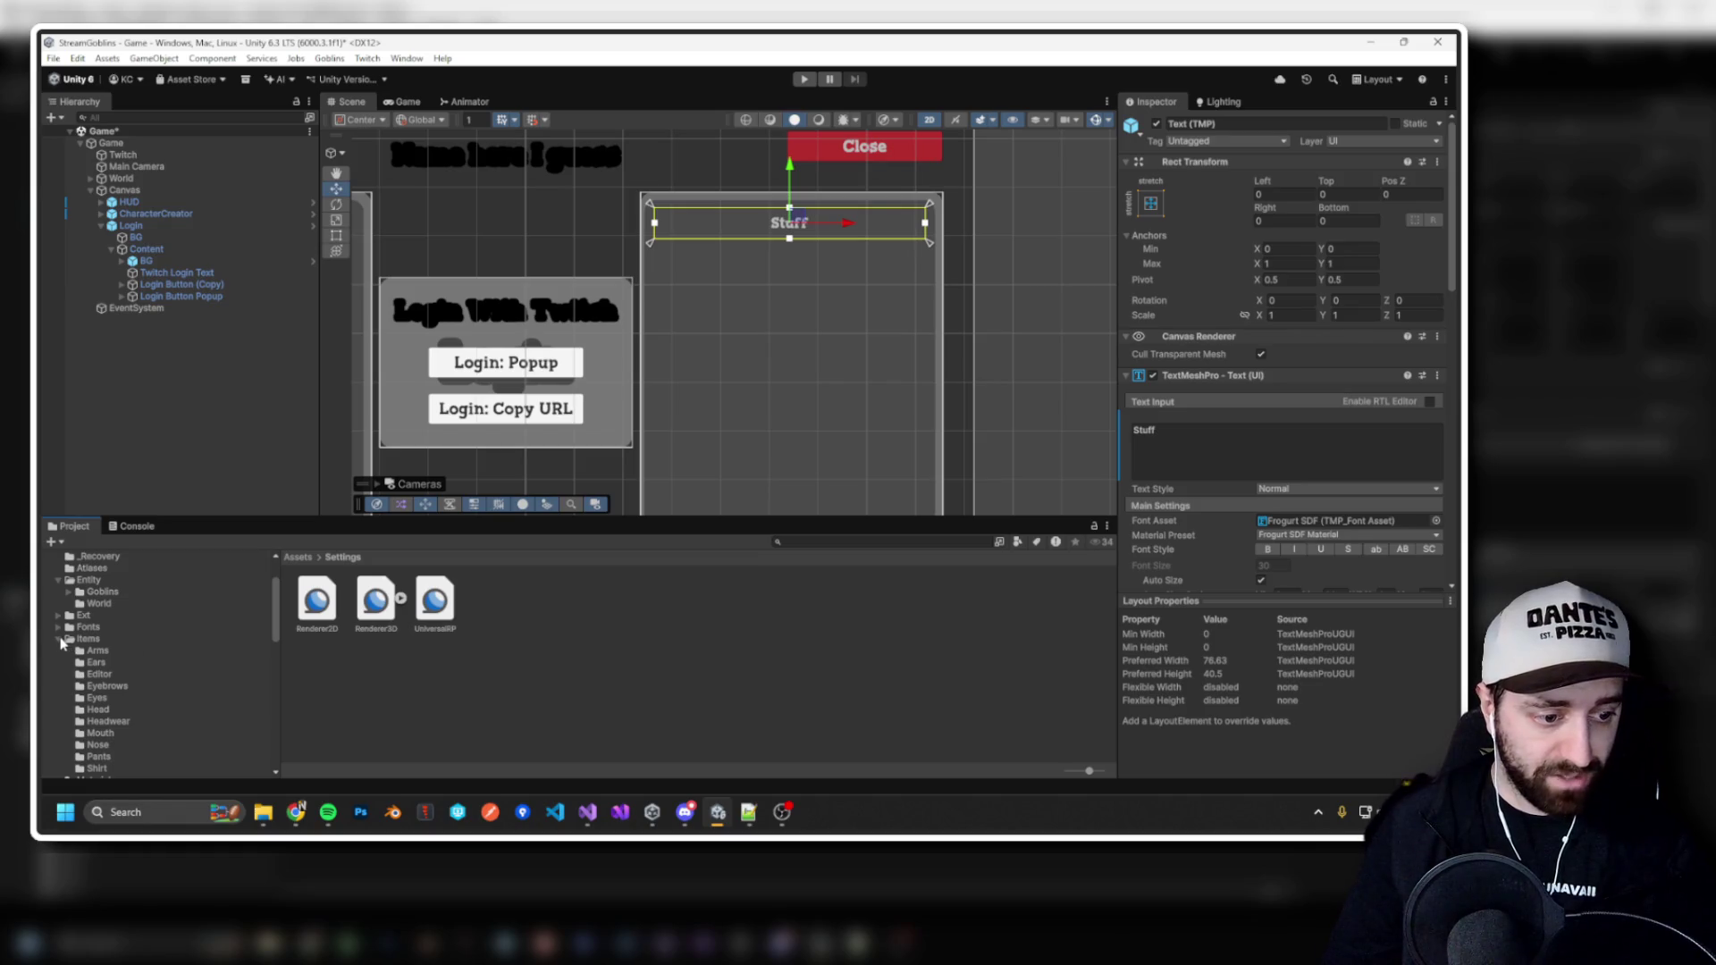
scroll(98, 679, "down", 10)
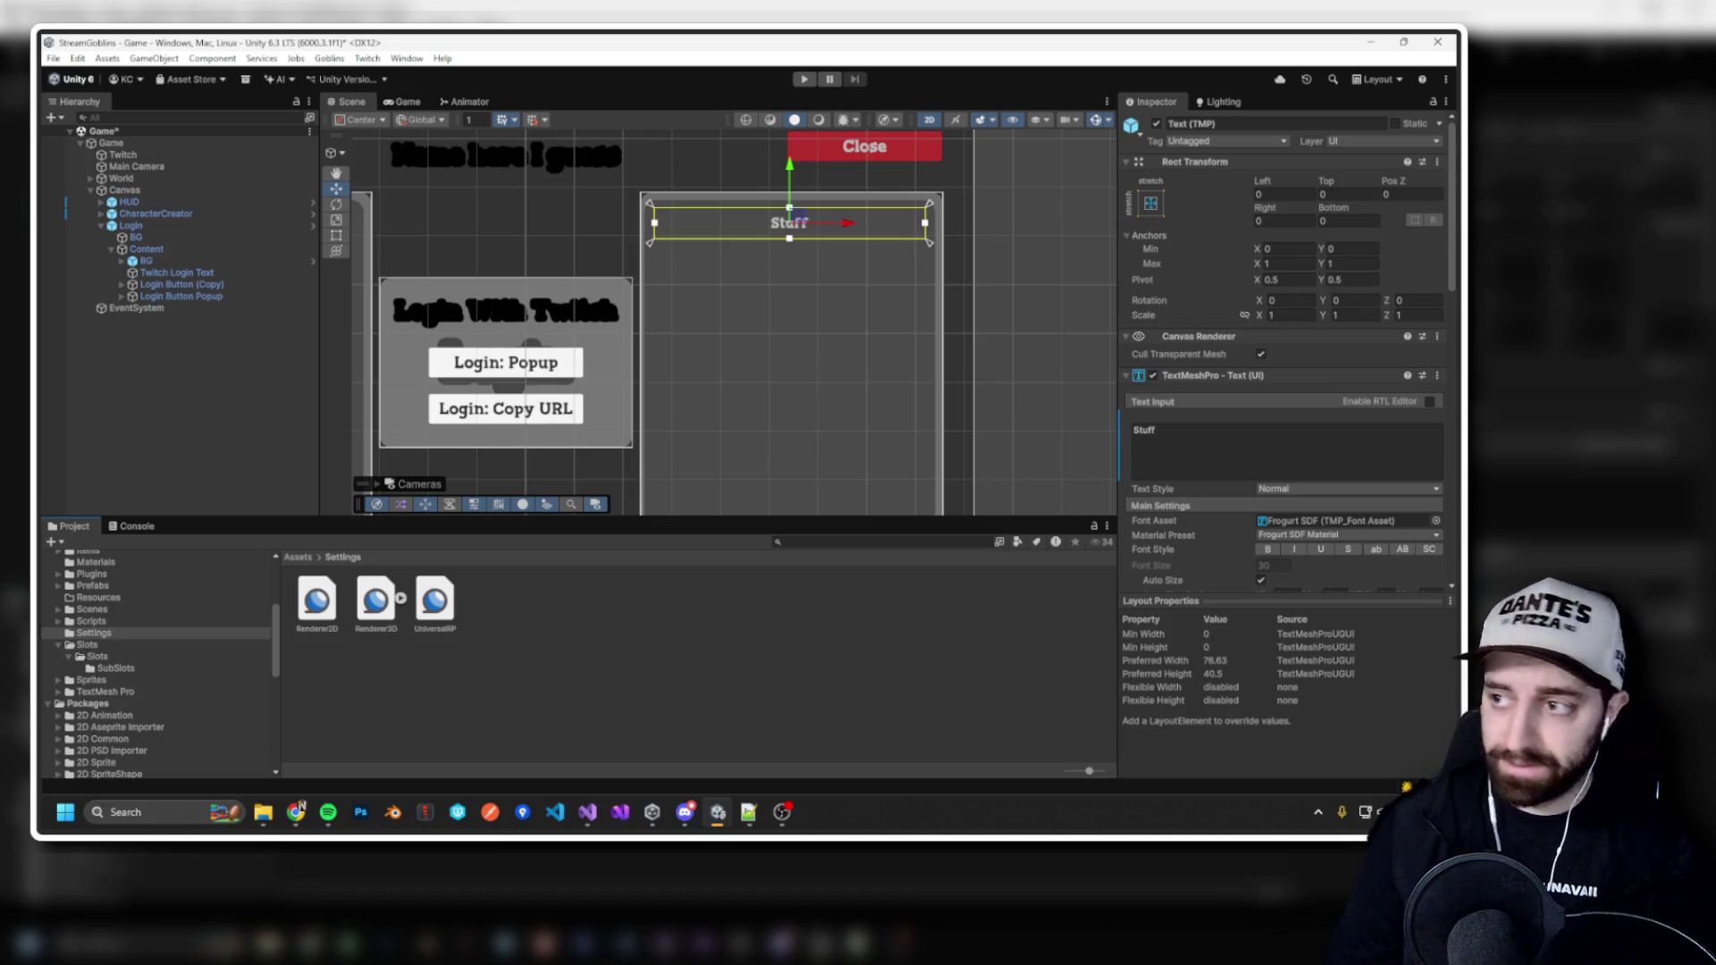
key("alt+Tab")
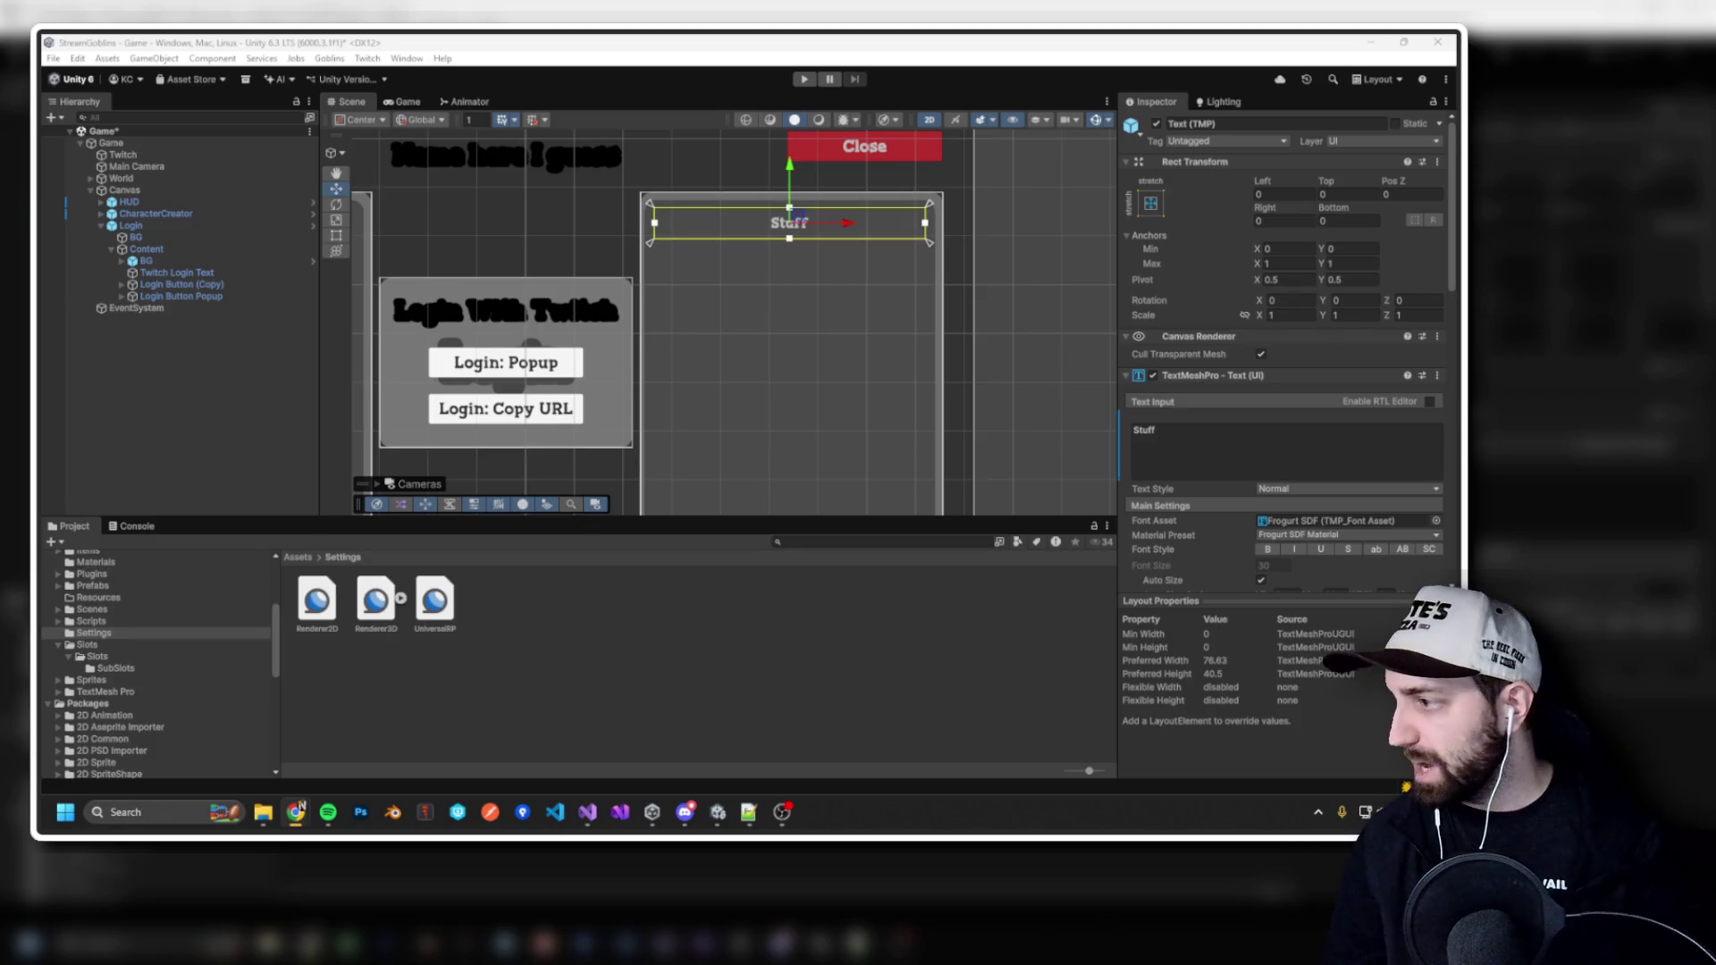
key("alt+Tab")
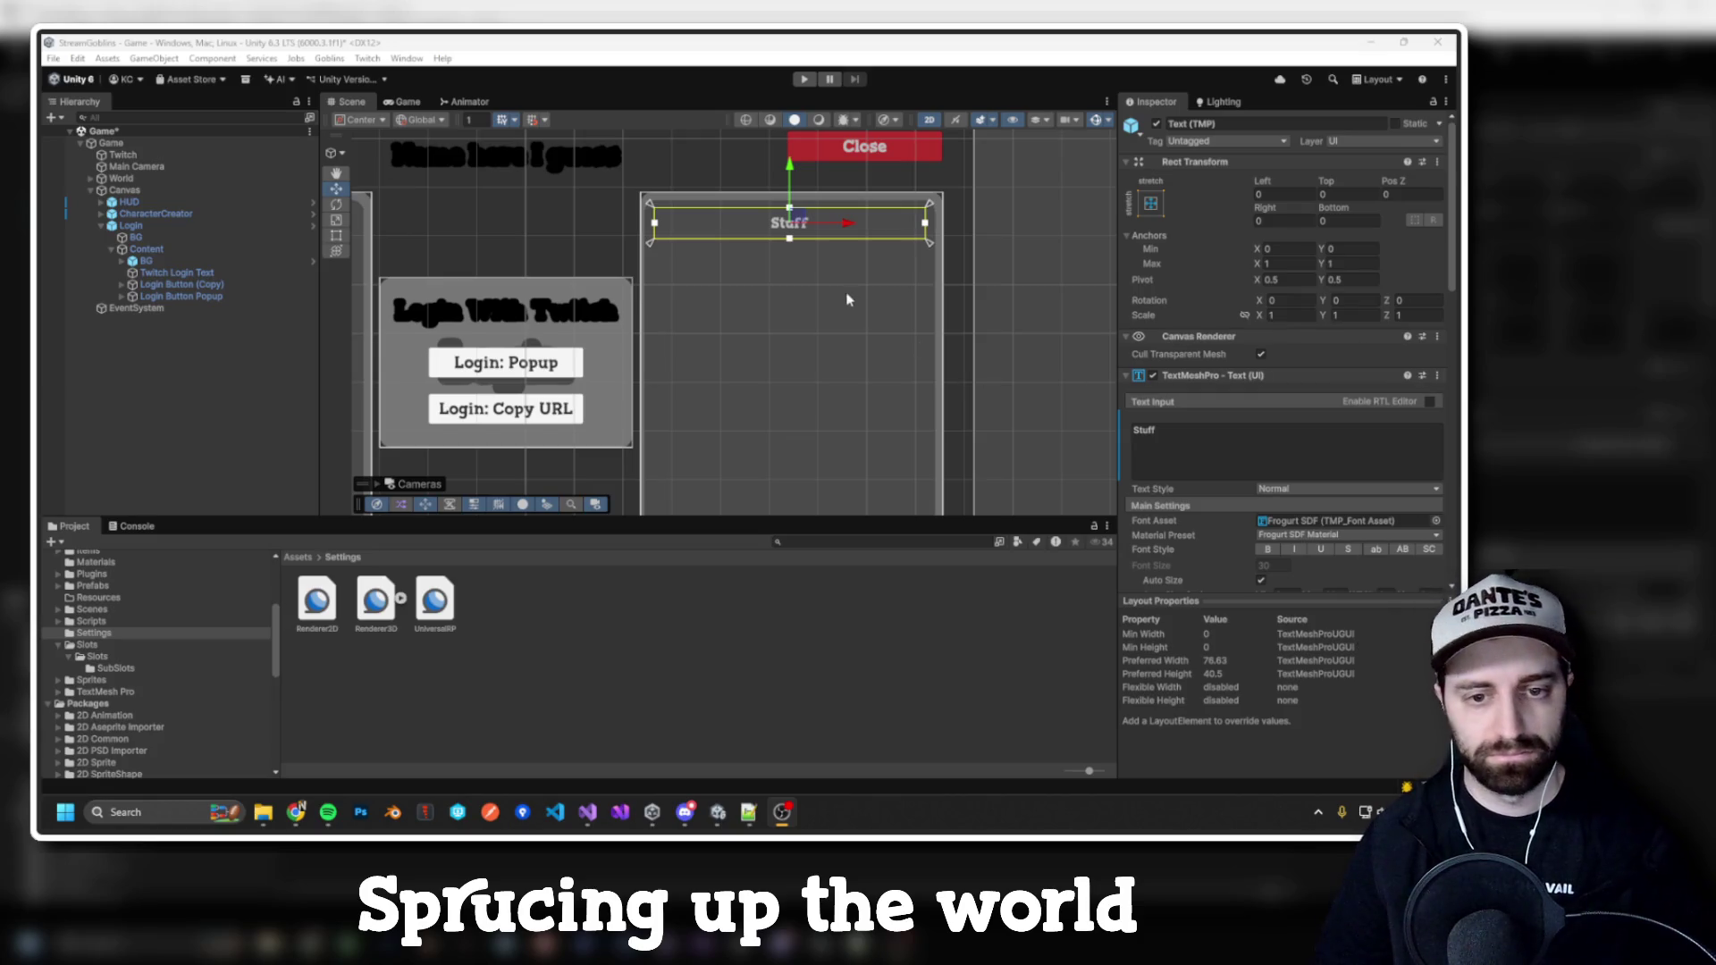
left_click(162, 228)
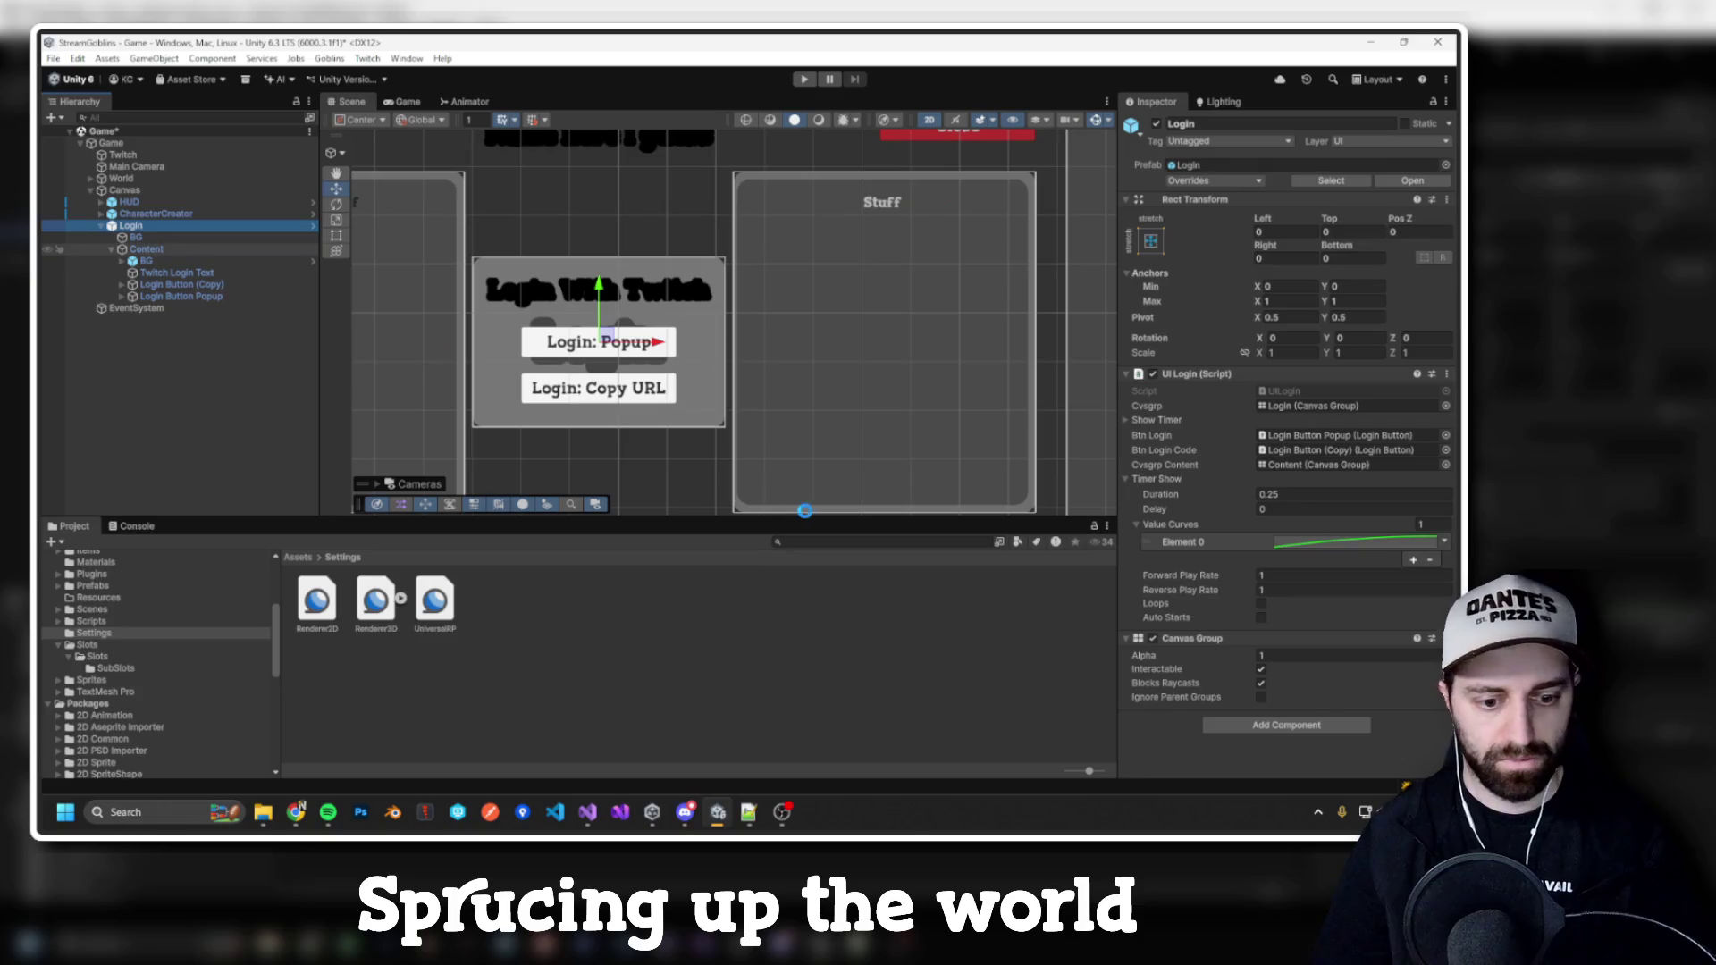
Step: Launch the Fork git client to view the StreamGoblins repository's unstaged changes
left_click(523, 812)
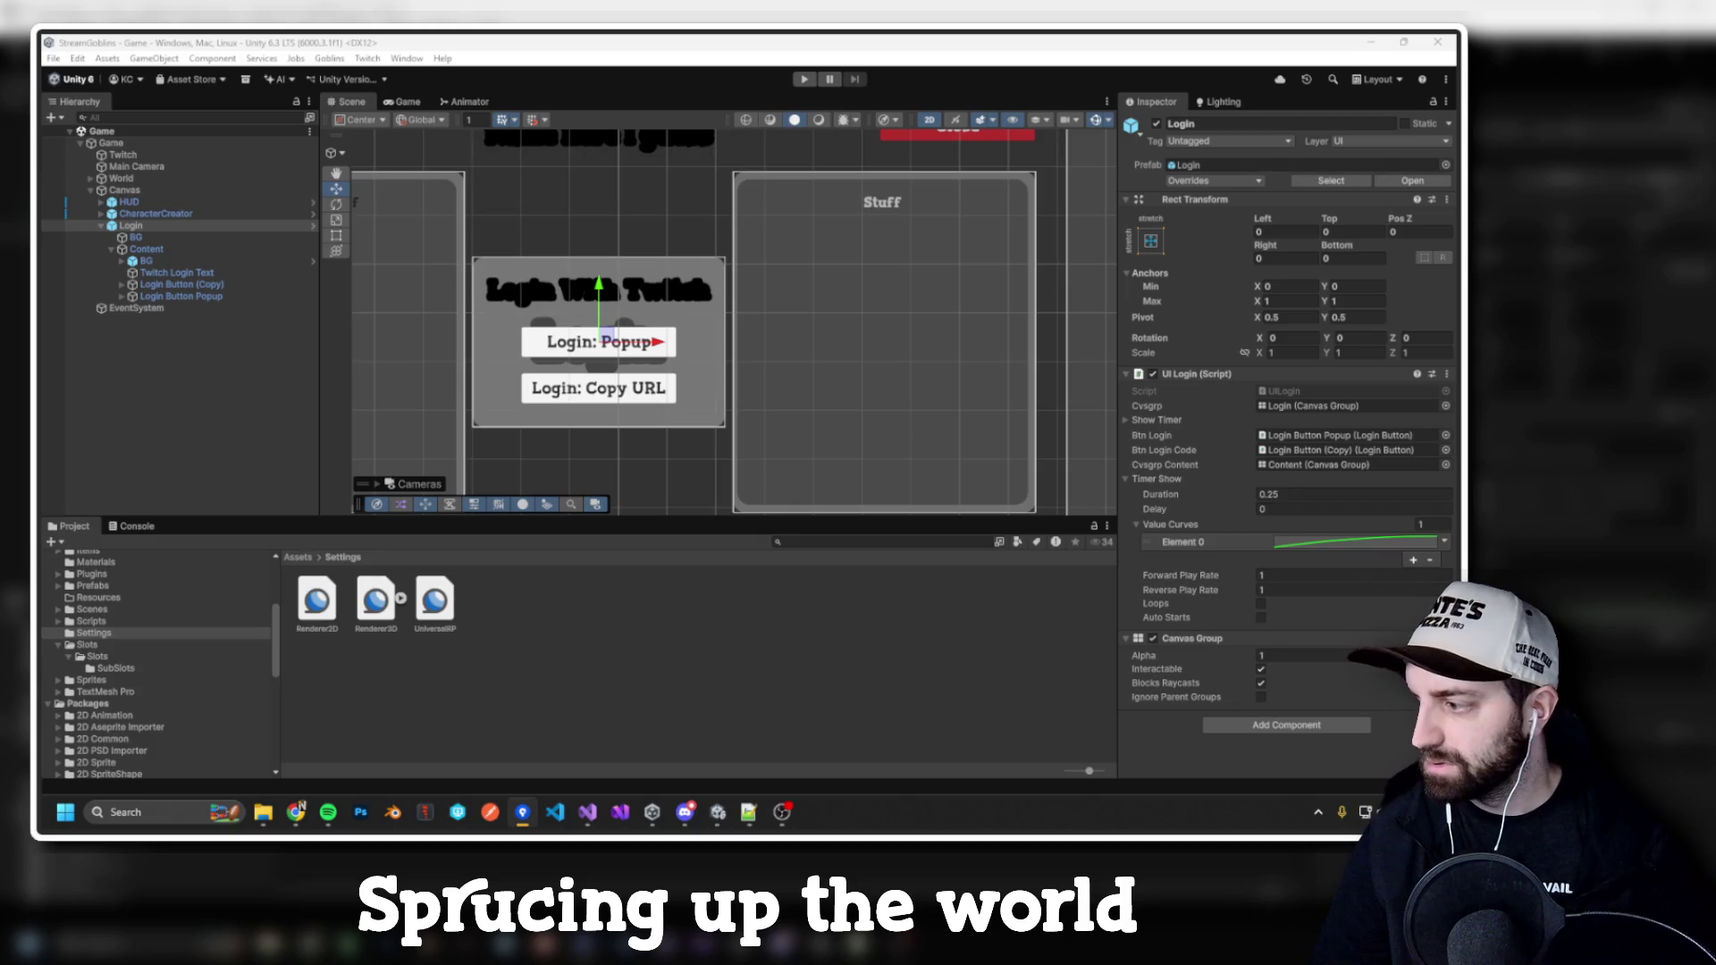
key("alt+Tab")
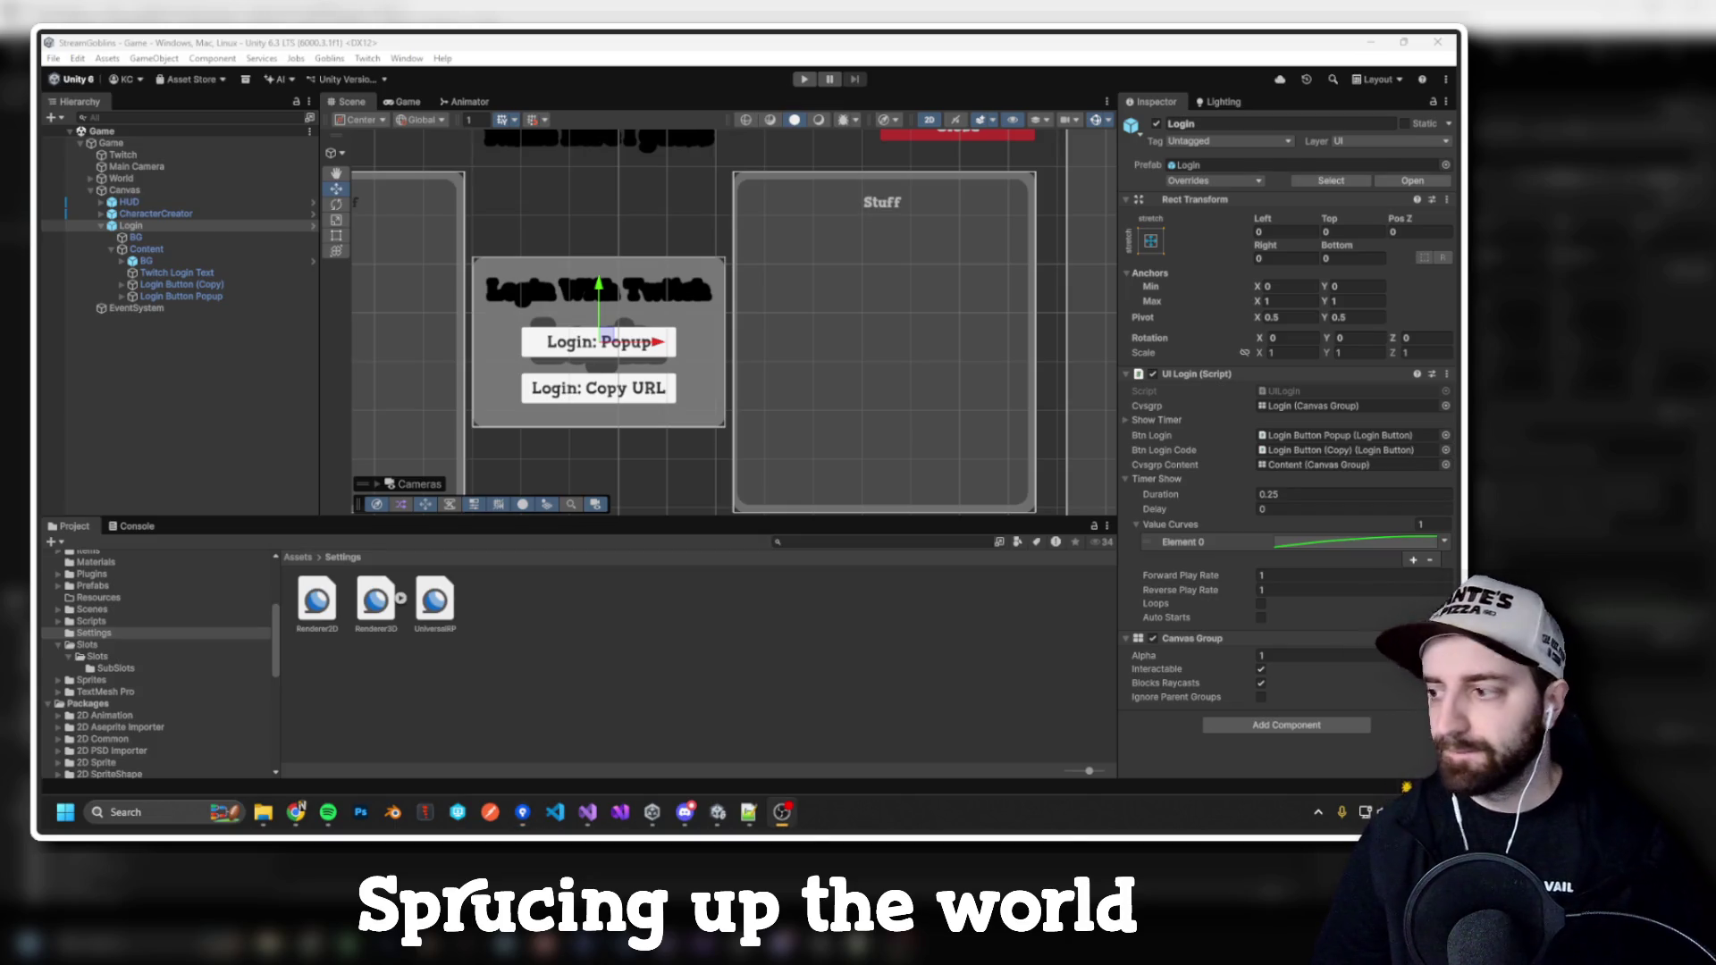
key("alt+Tab")
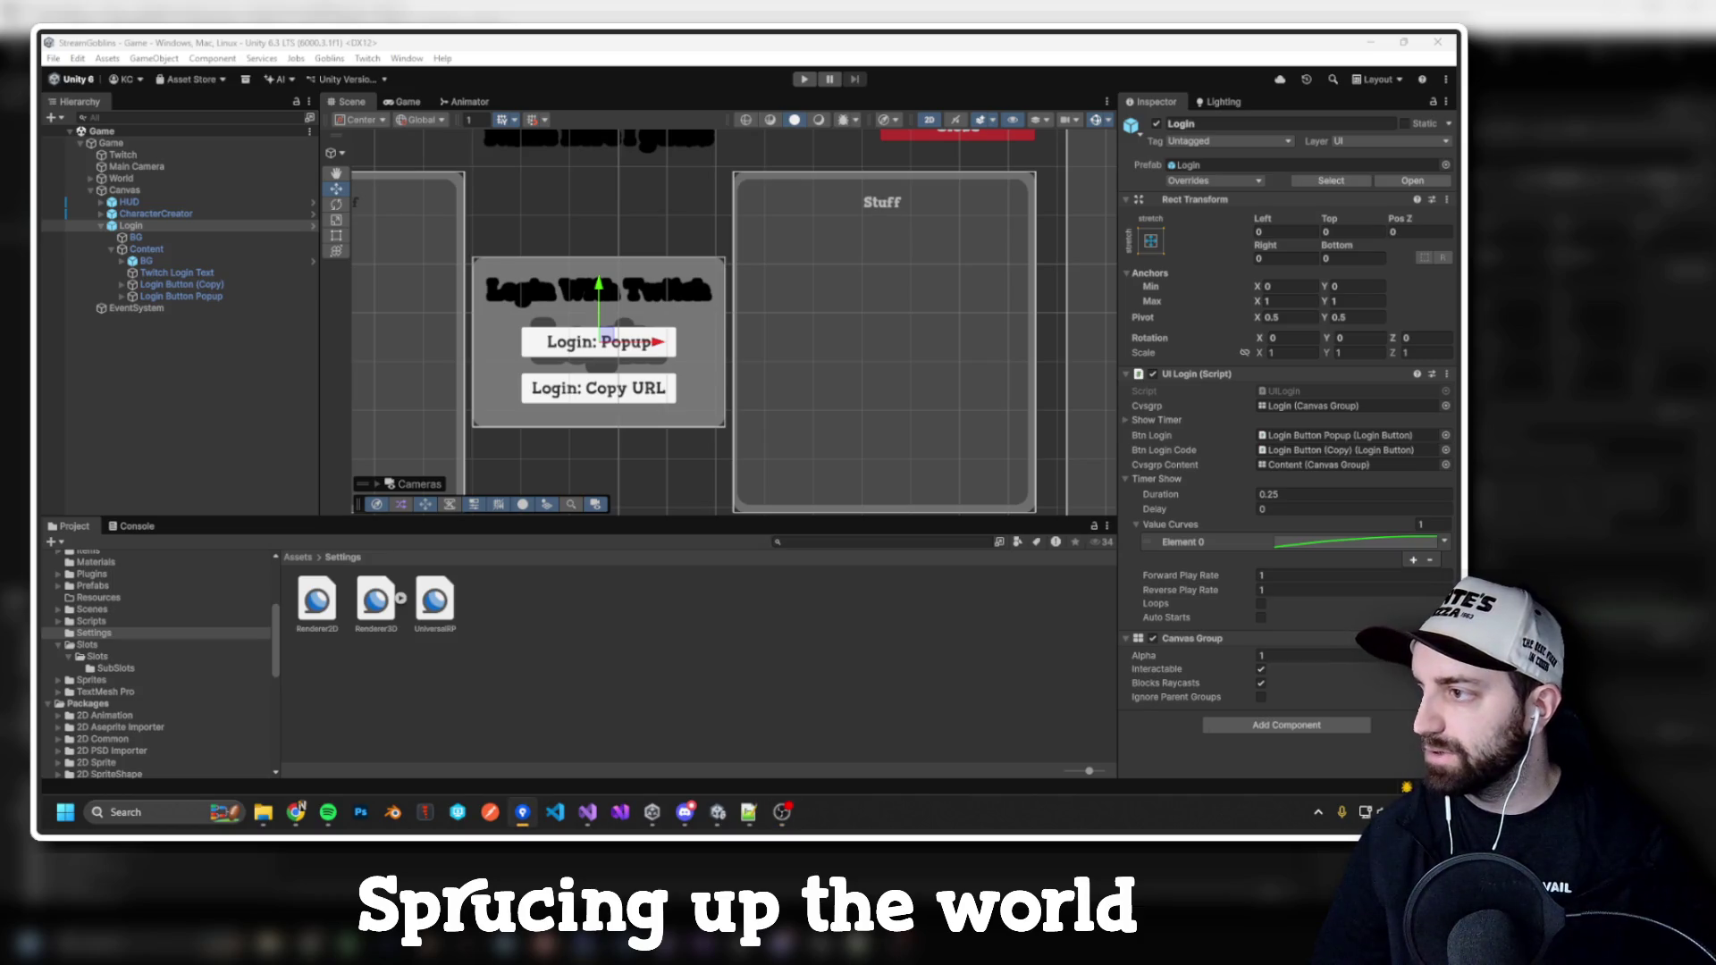
key("alt+Tab")
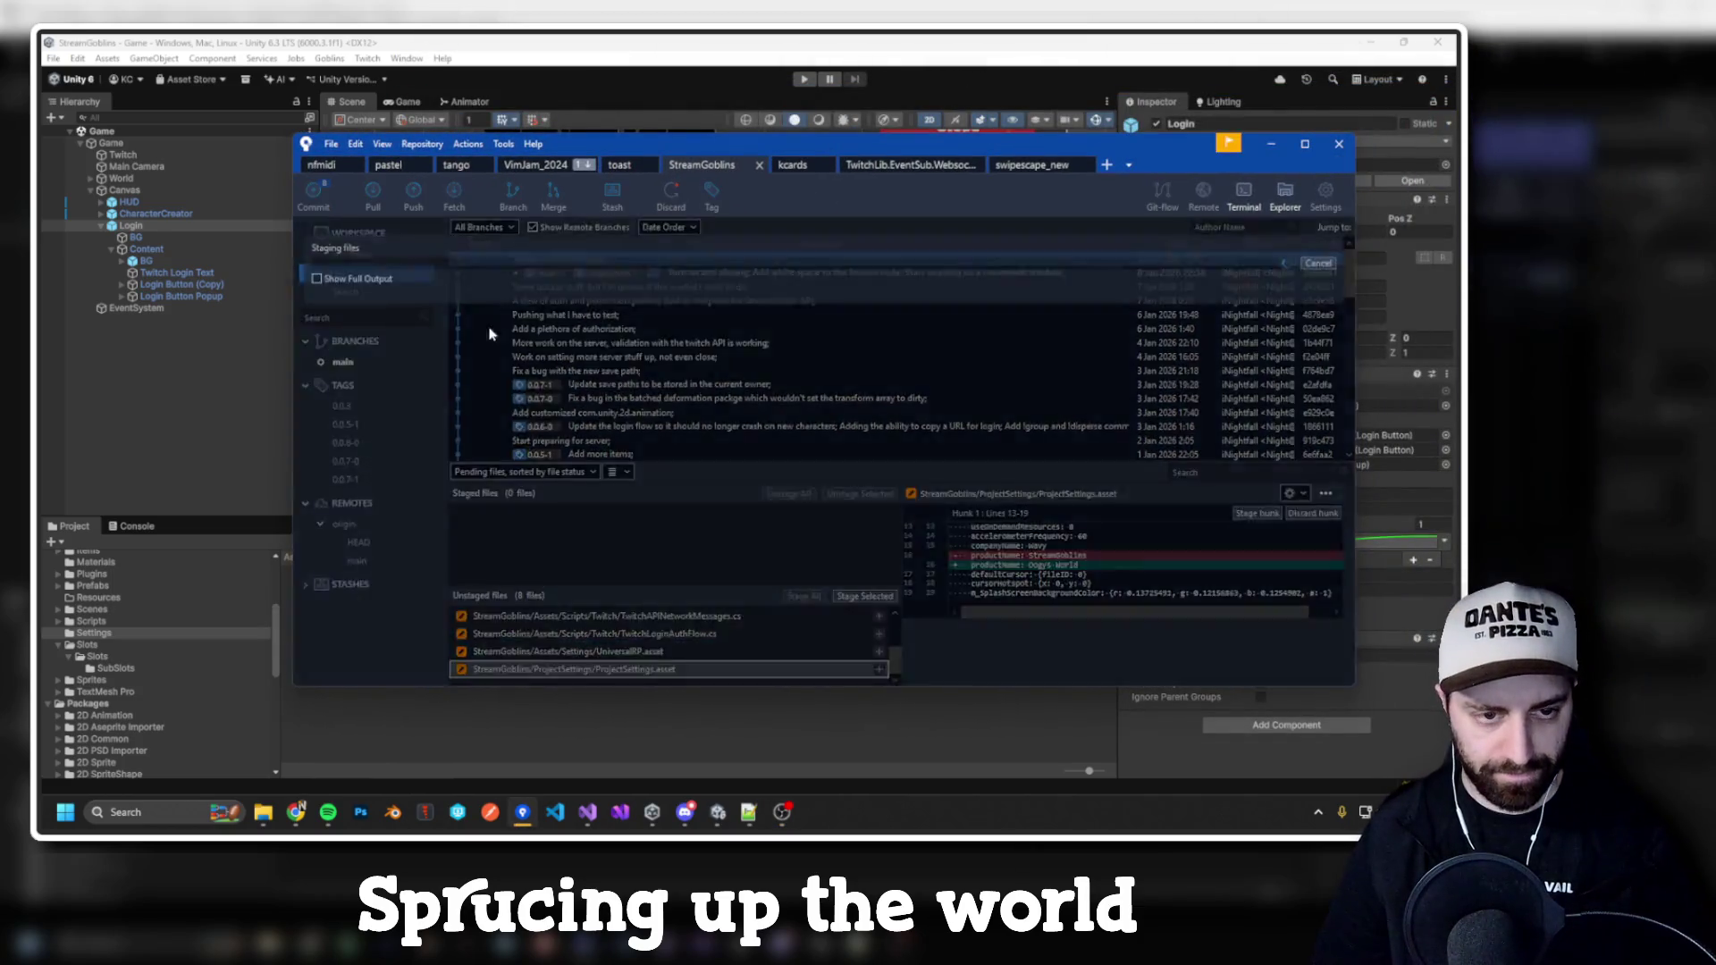
Step: Commit the eight staged files with a token check time note, pushing to origin/main
left_click(424, 258)
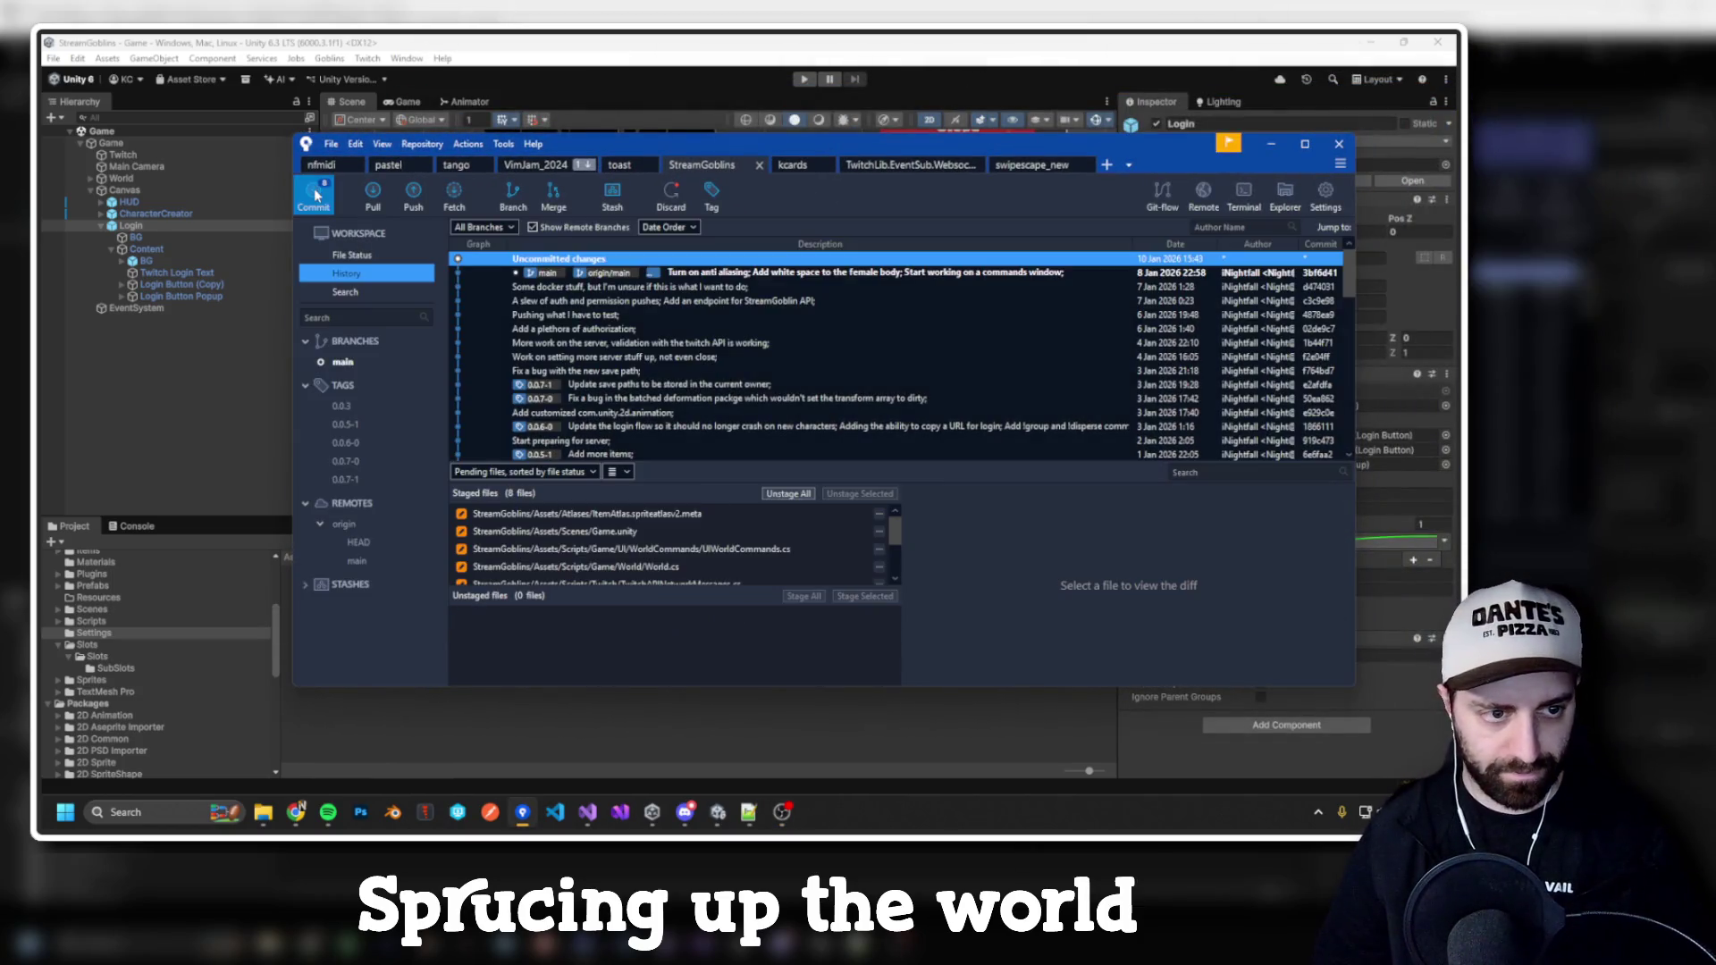
type("Oogy's")
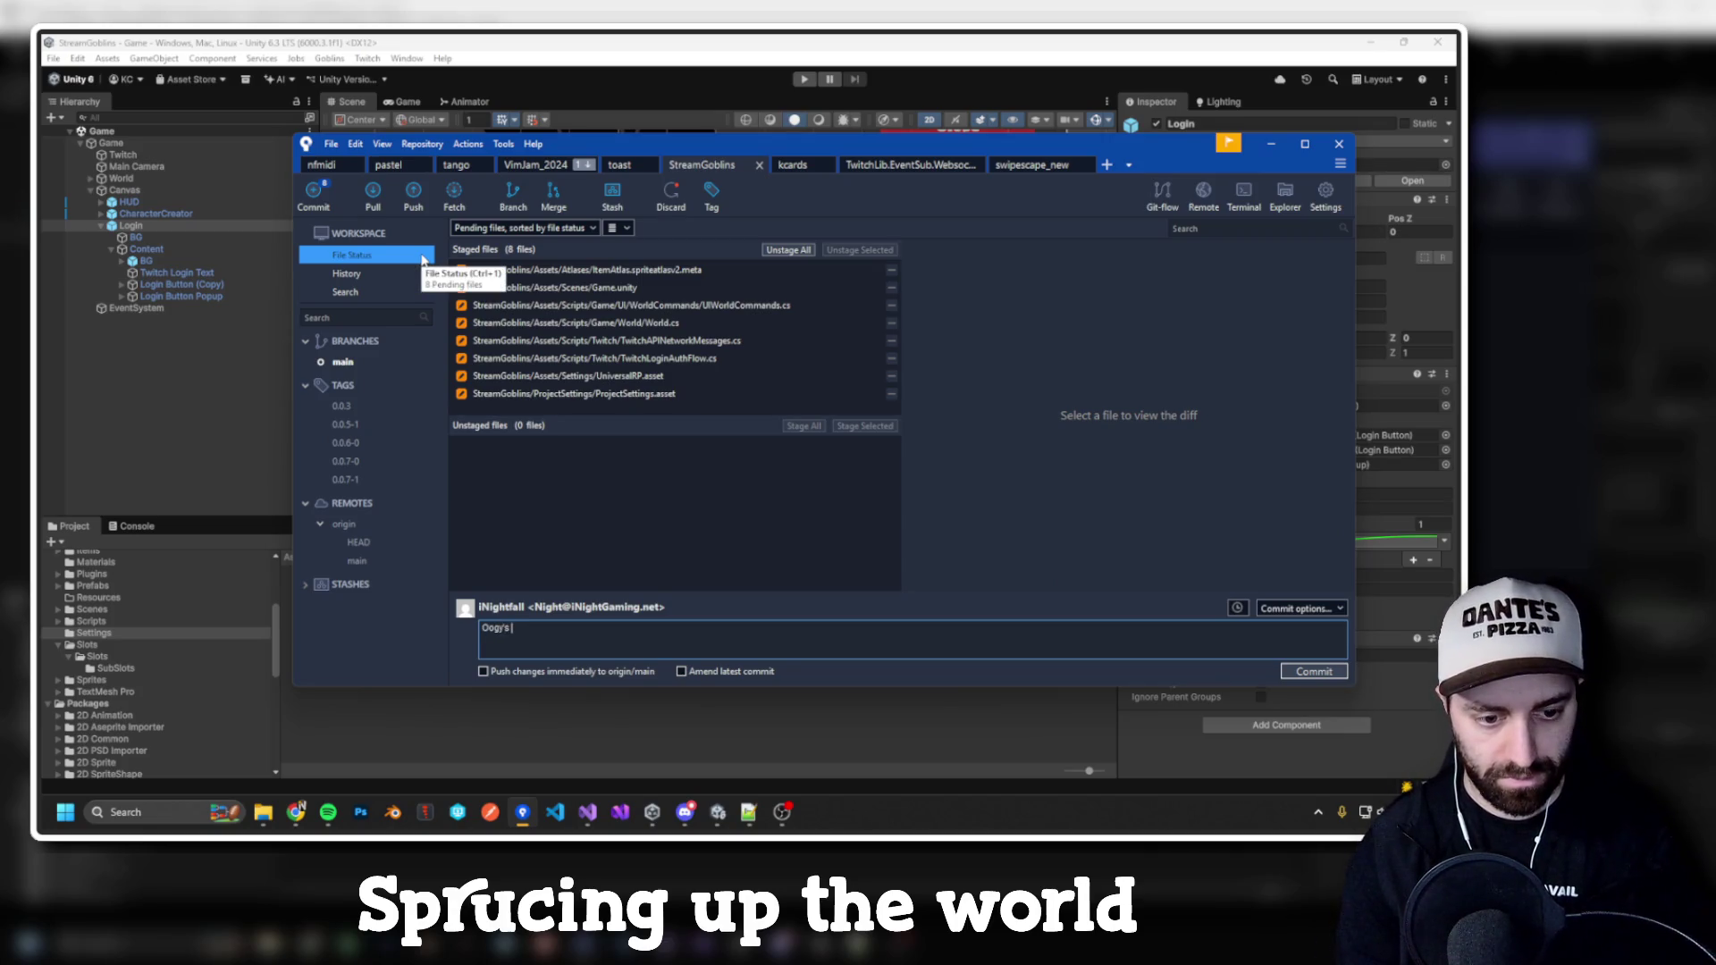
type("World rename;")
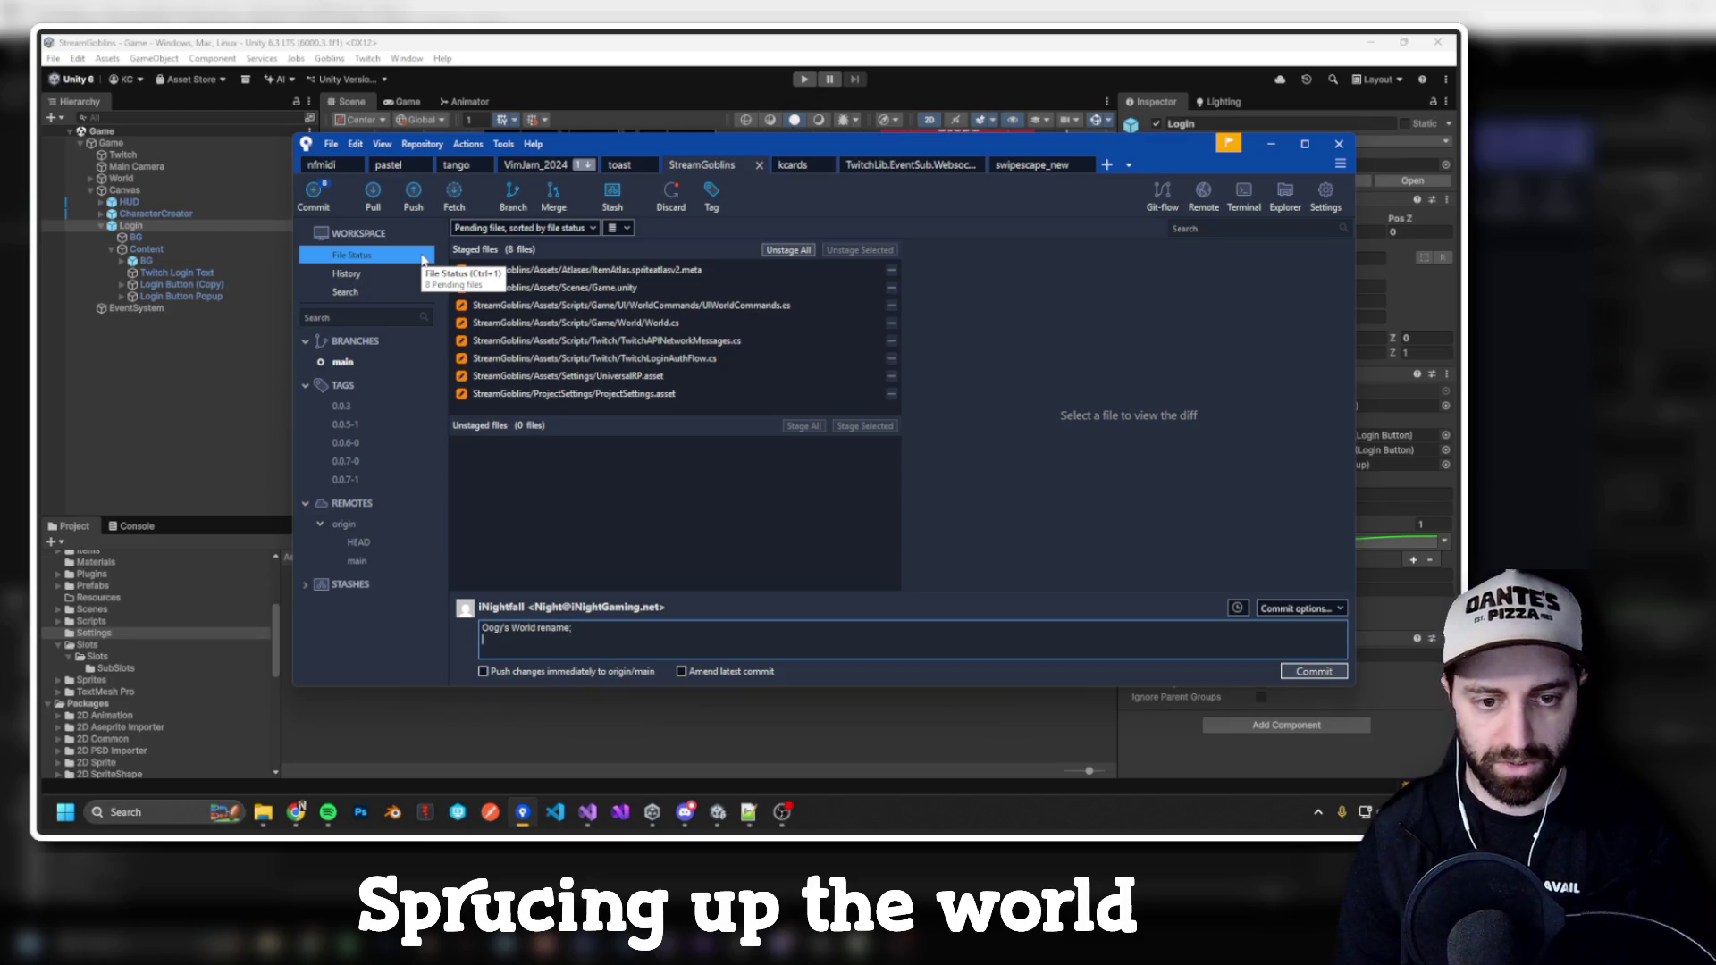
key("Return")
type("pdaste th")
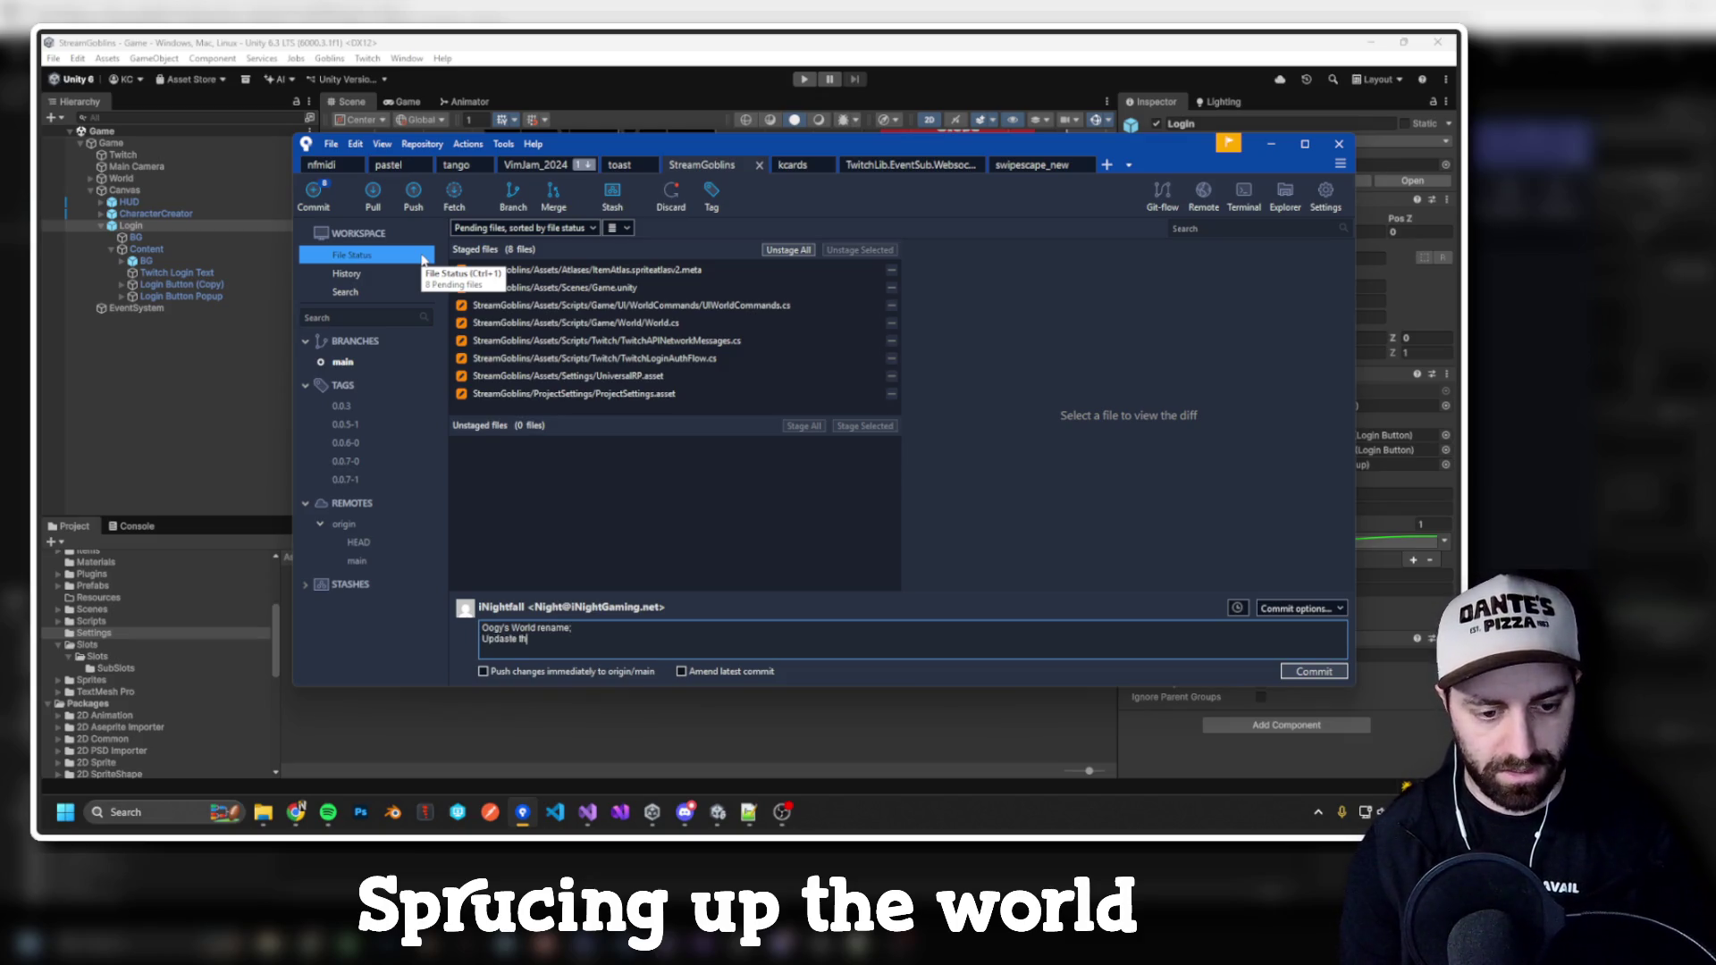
key("BackSpace")
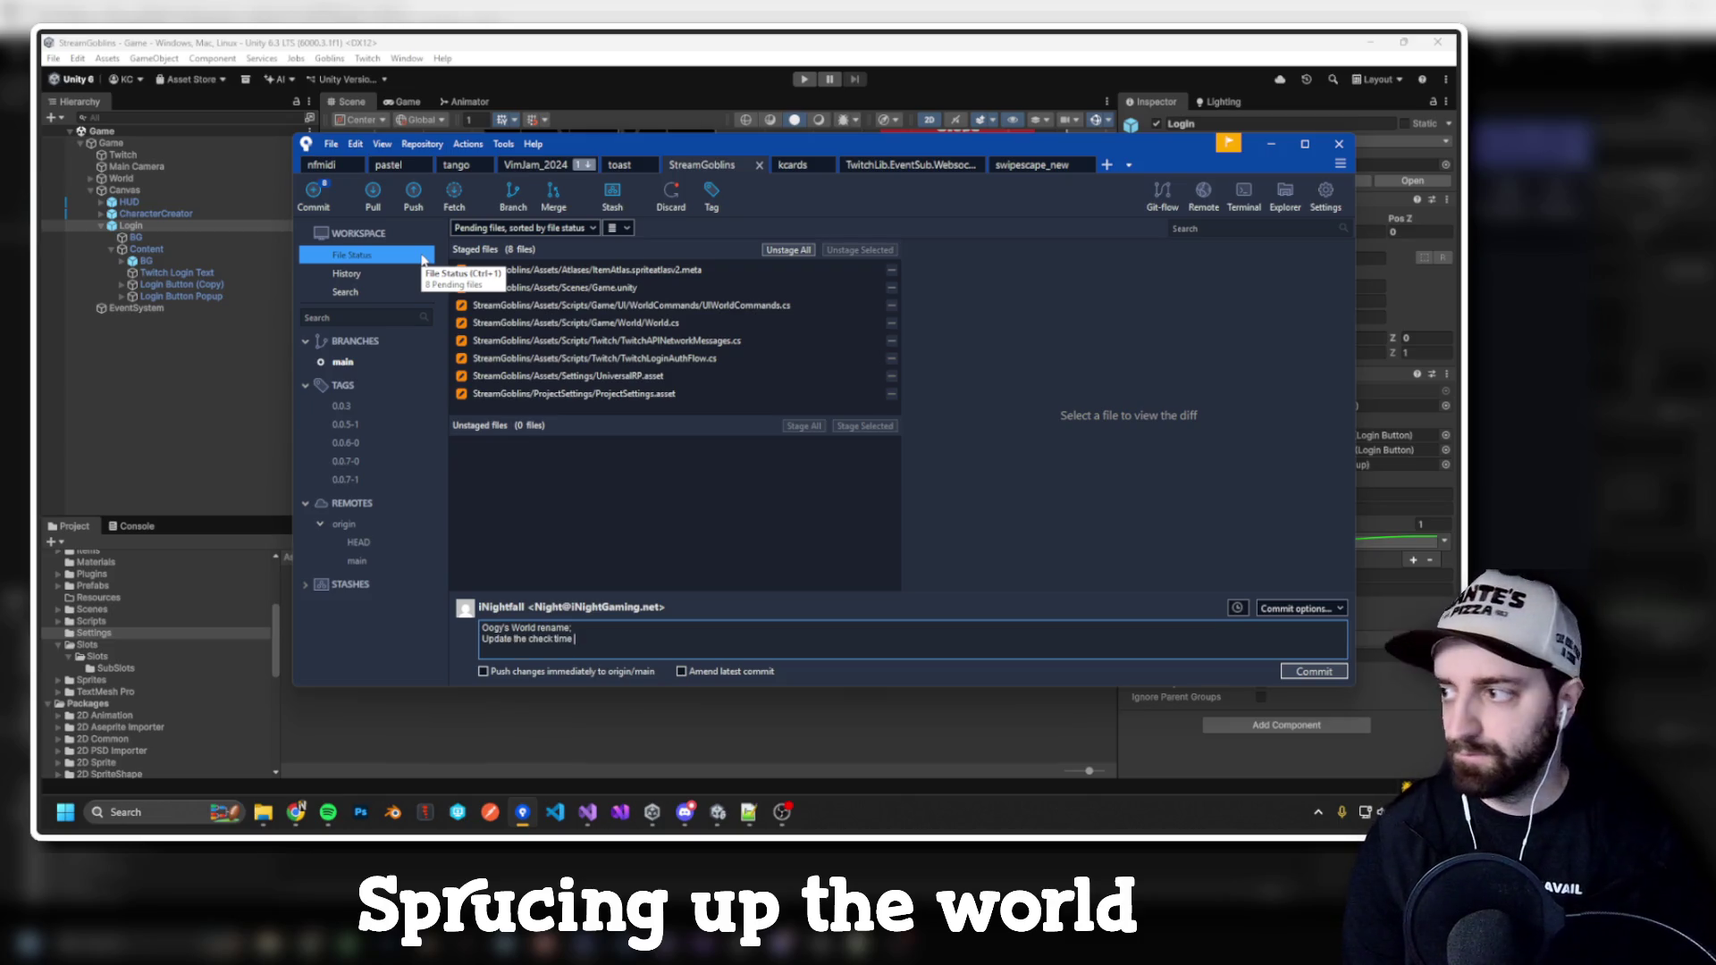
type("for tokens from 5 seconds 20")
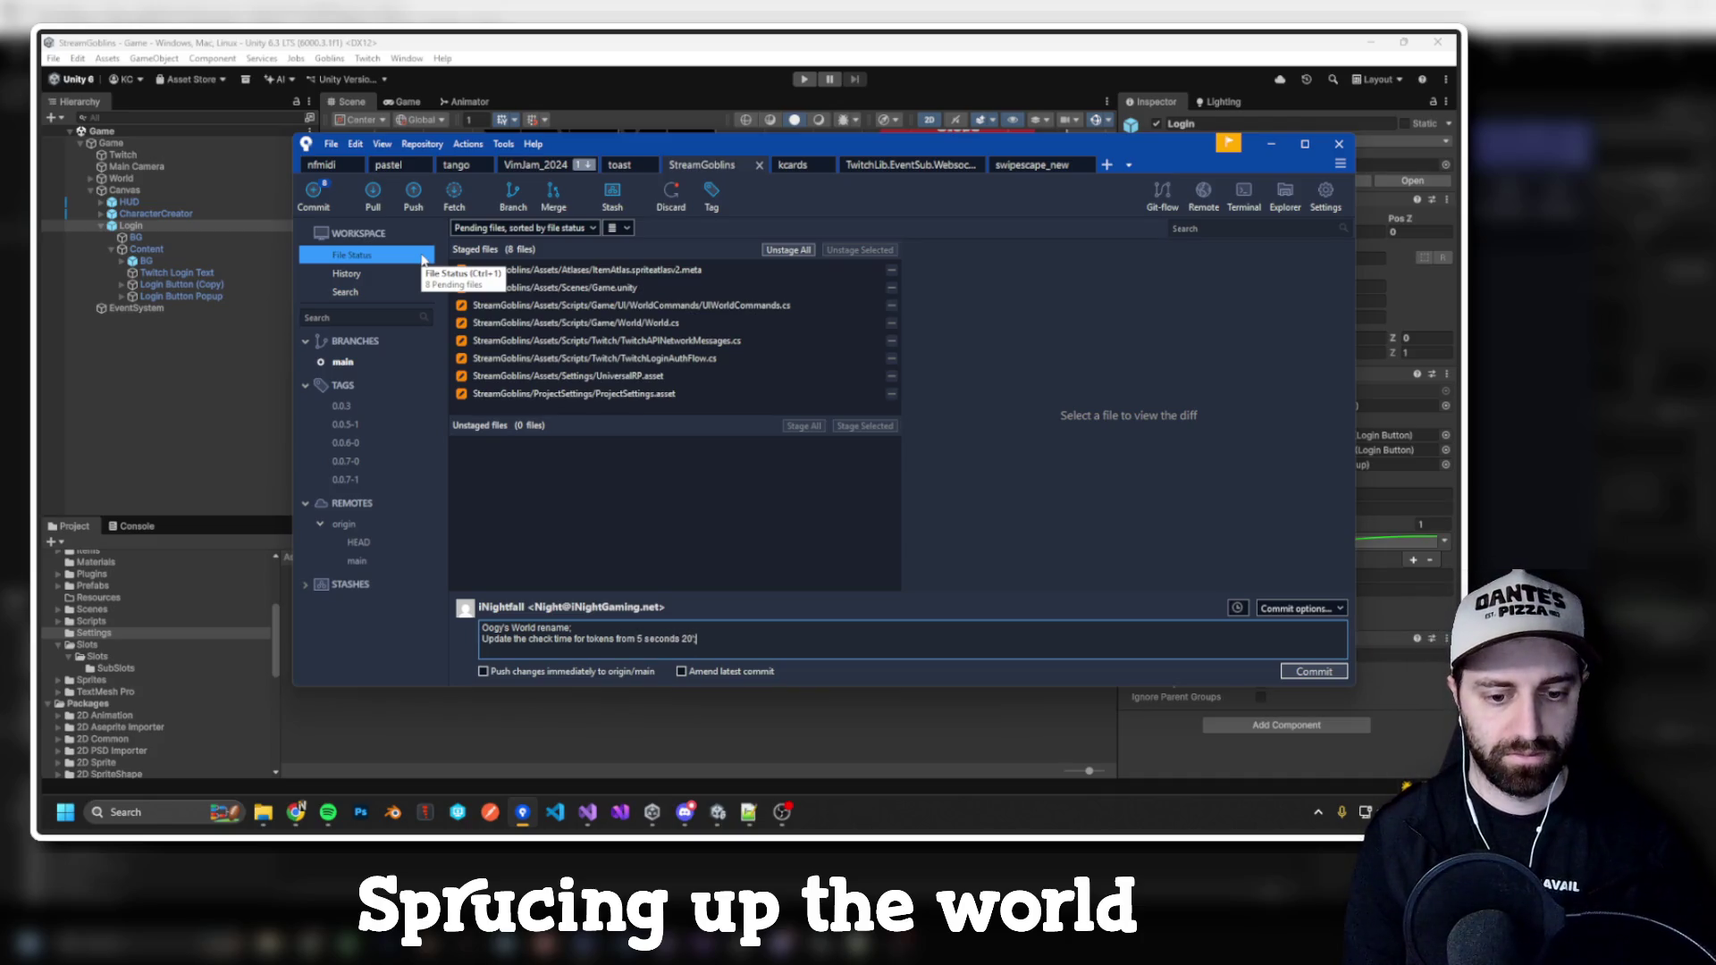
type(";")
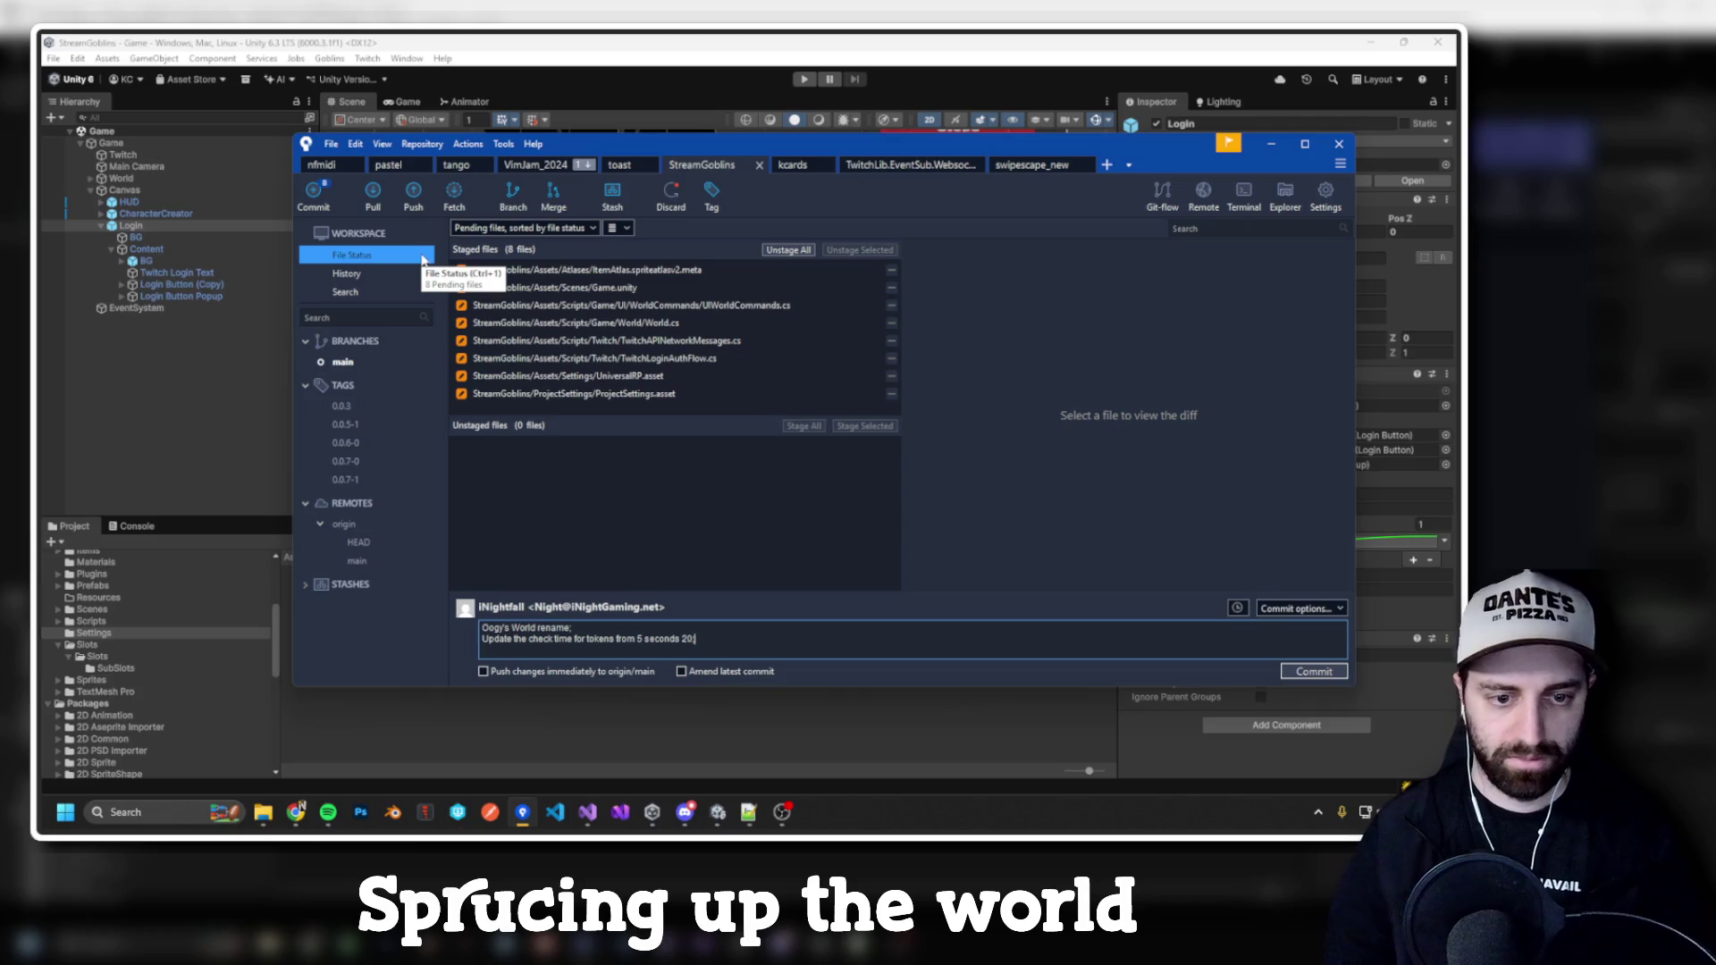
left_click(619, 674)
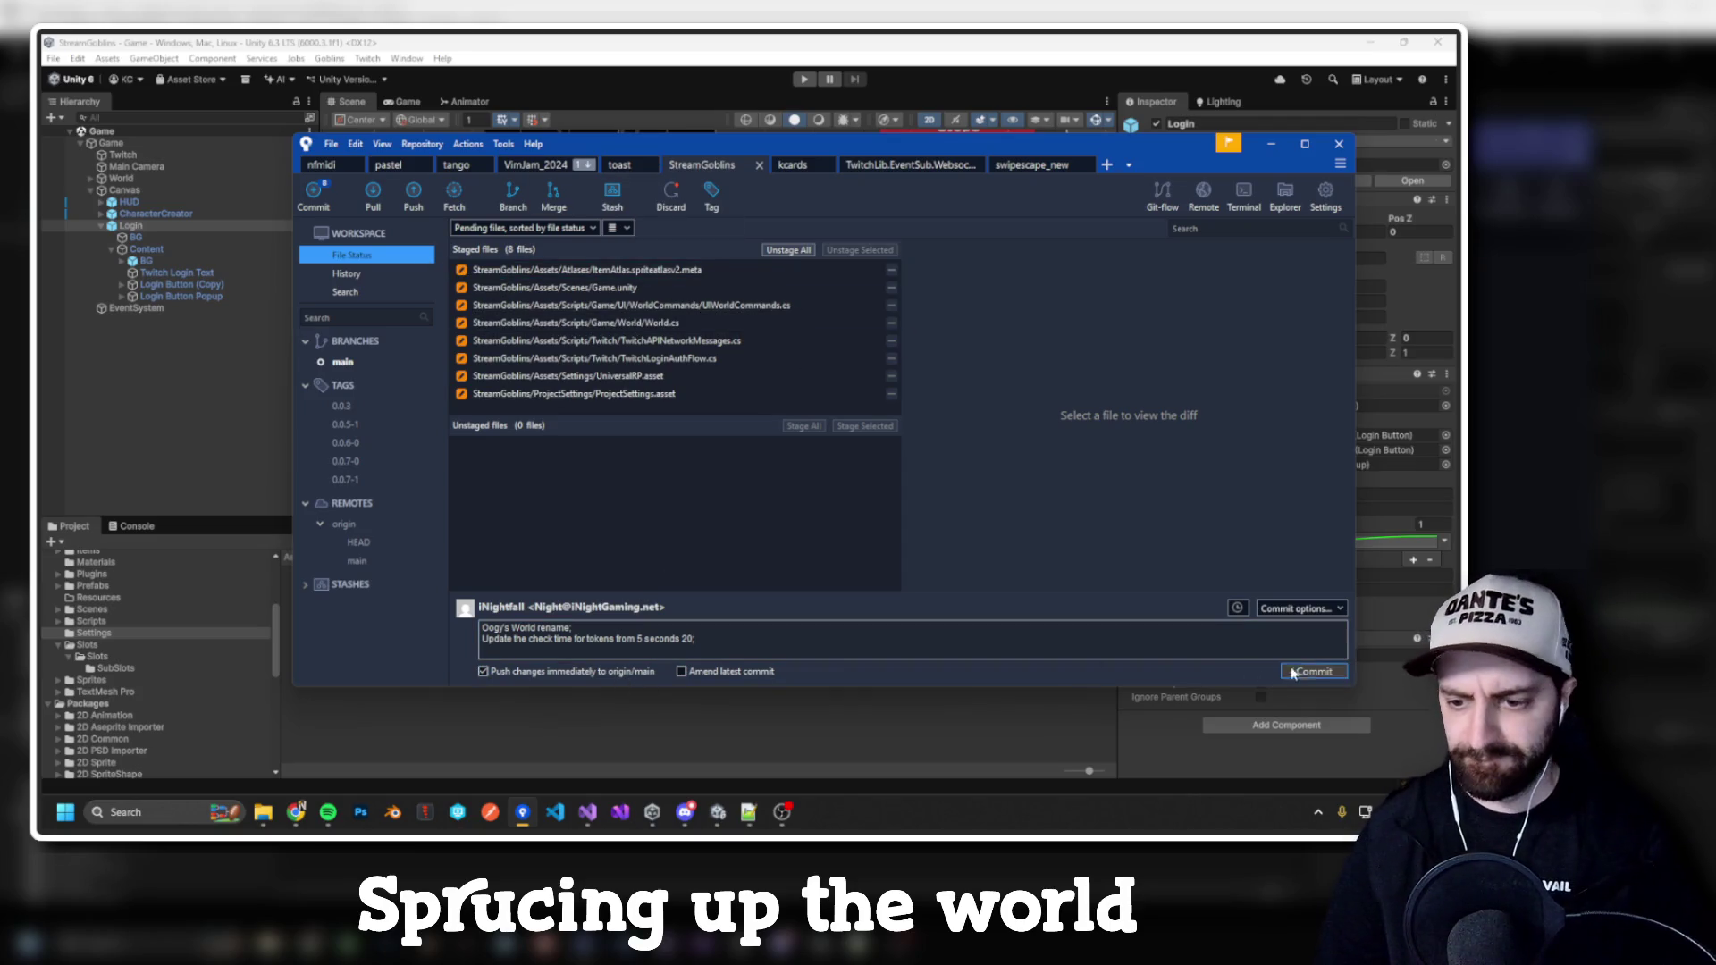
left_click(1313, 671)
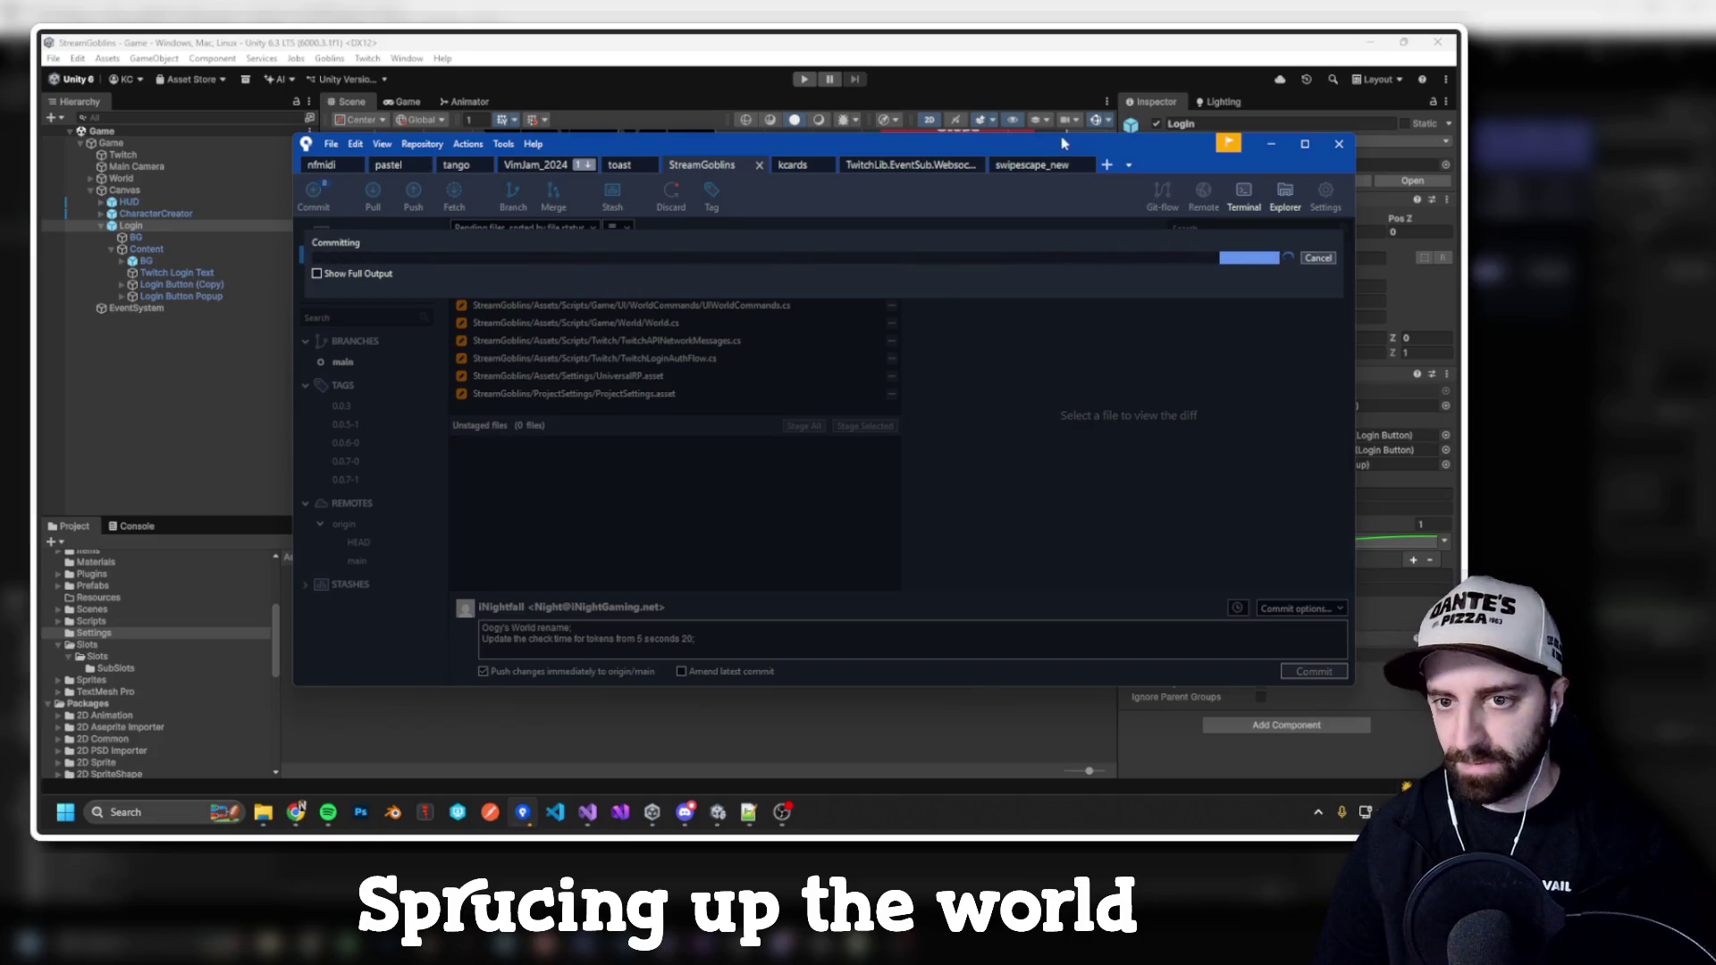
key("alt+Tab")
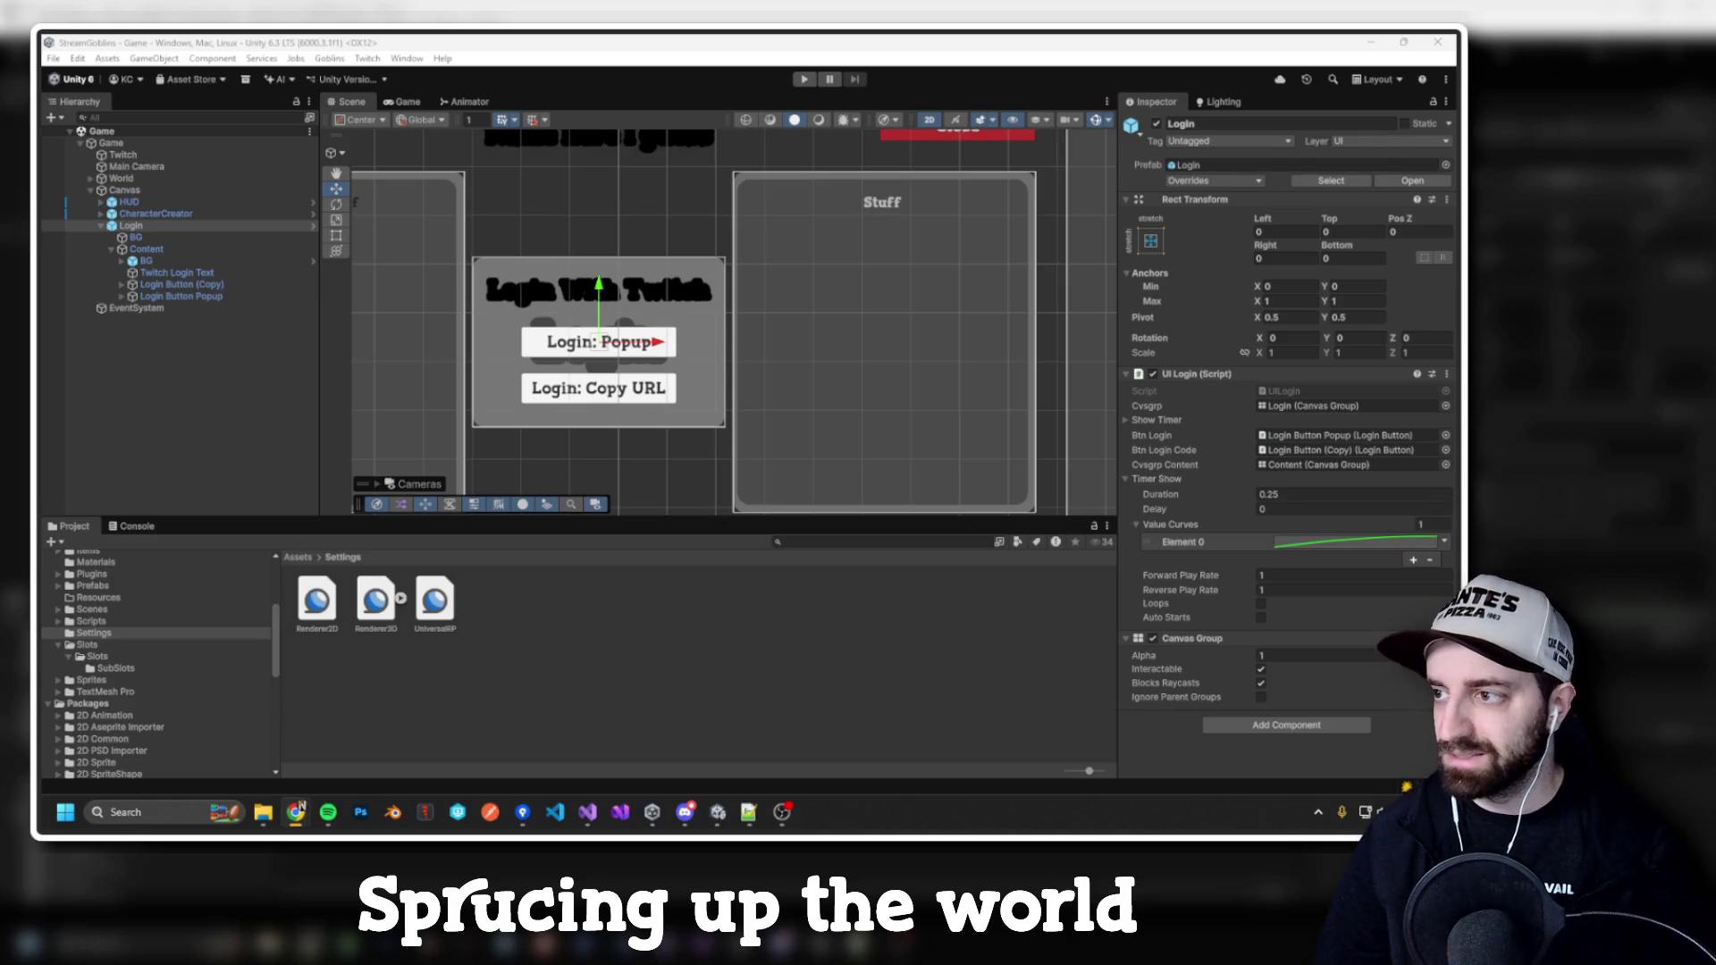
Step: Browse the Project window to Assets/Scripts/Game, glancing inside its World folder
key("ctrl+p")
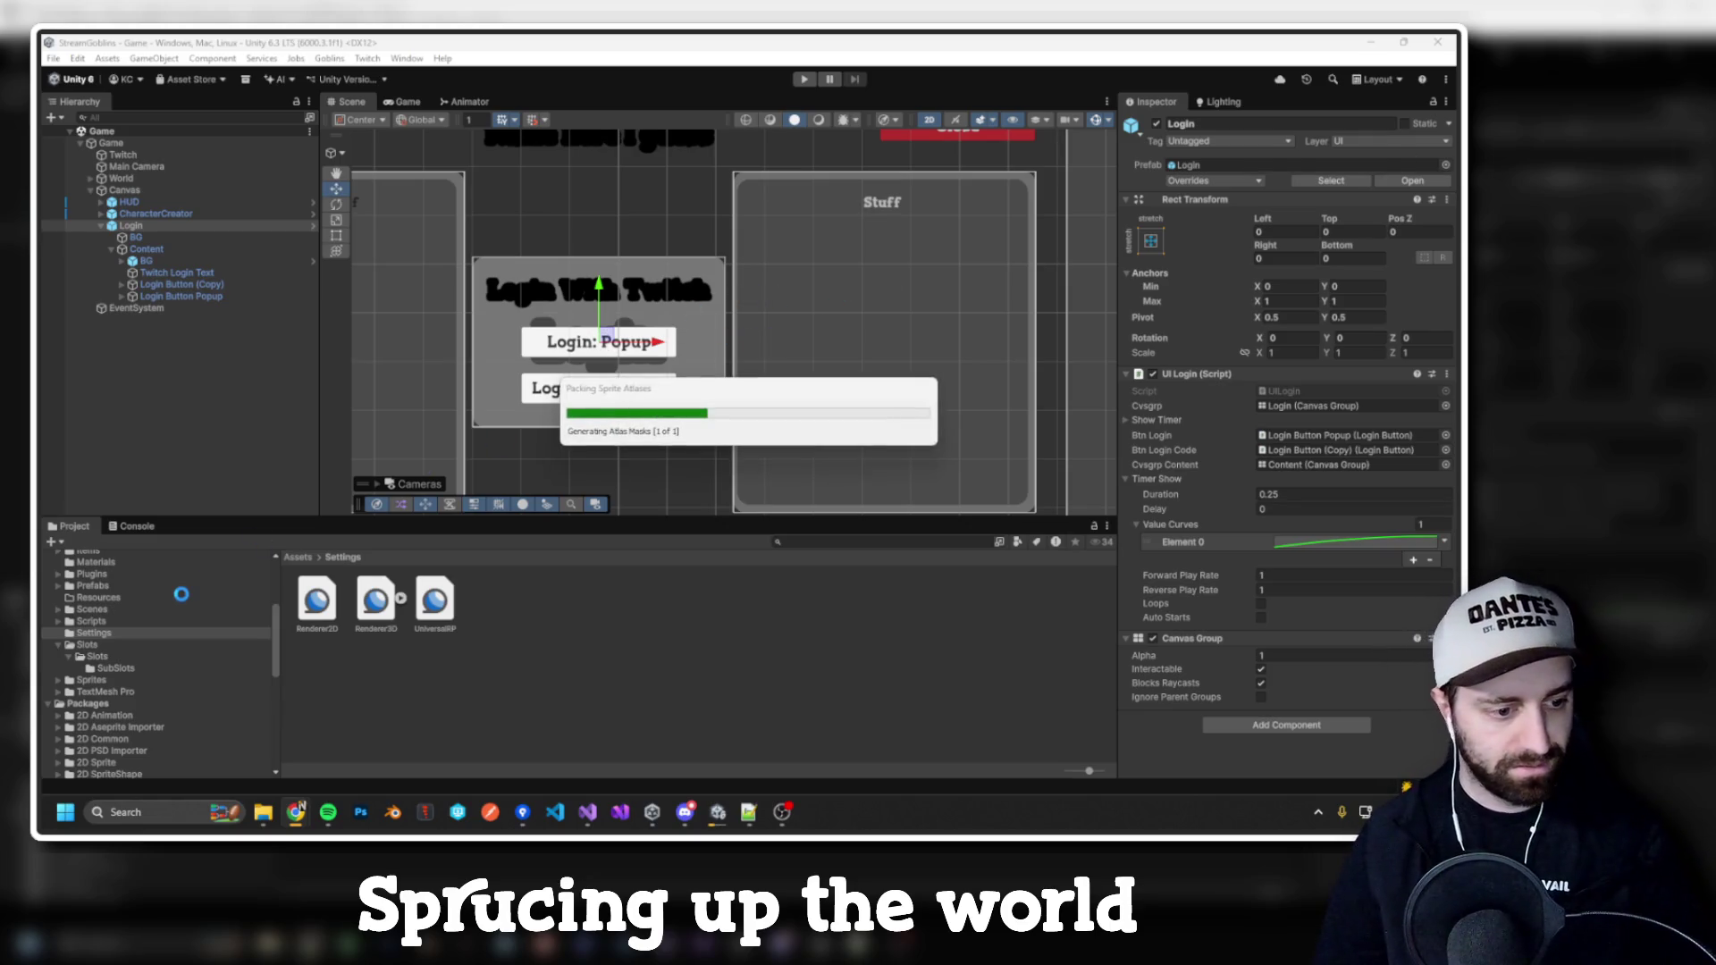
key("alt+Tab")
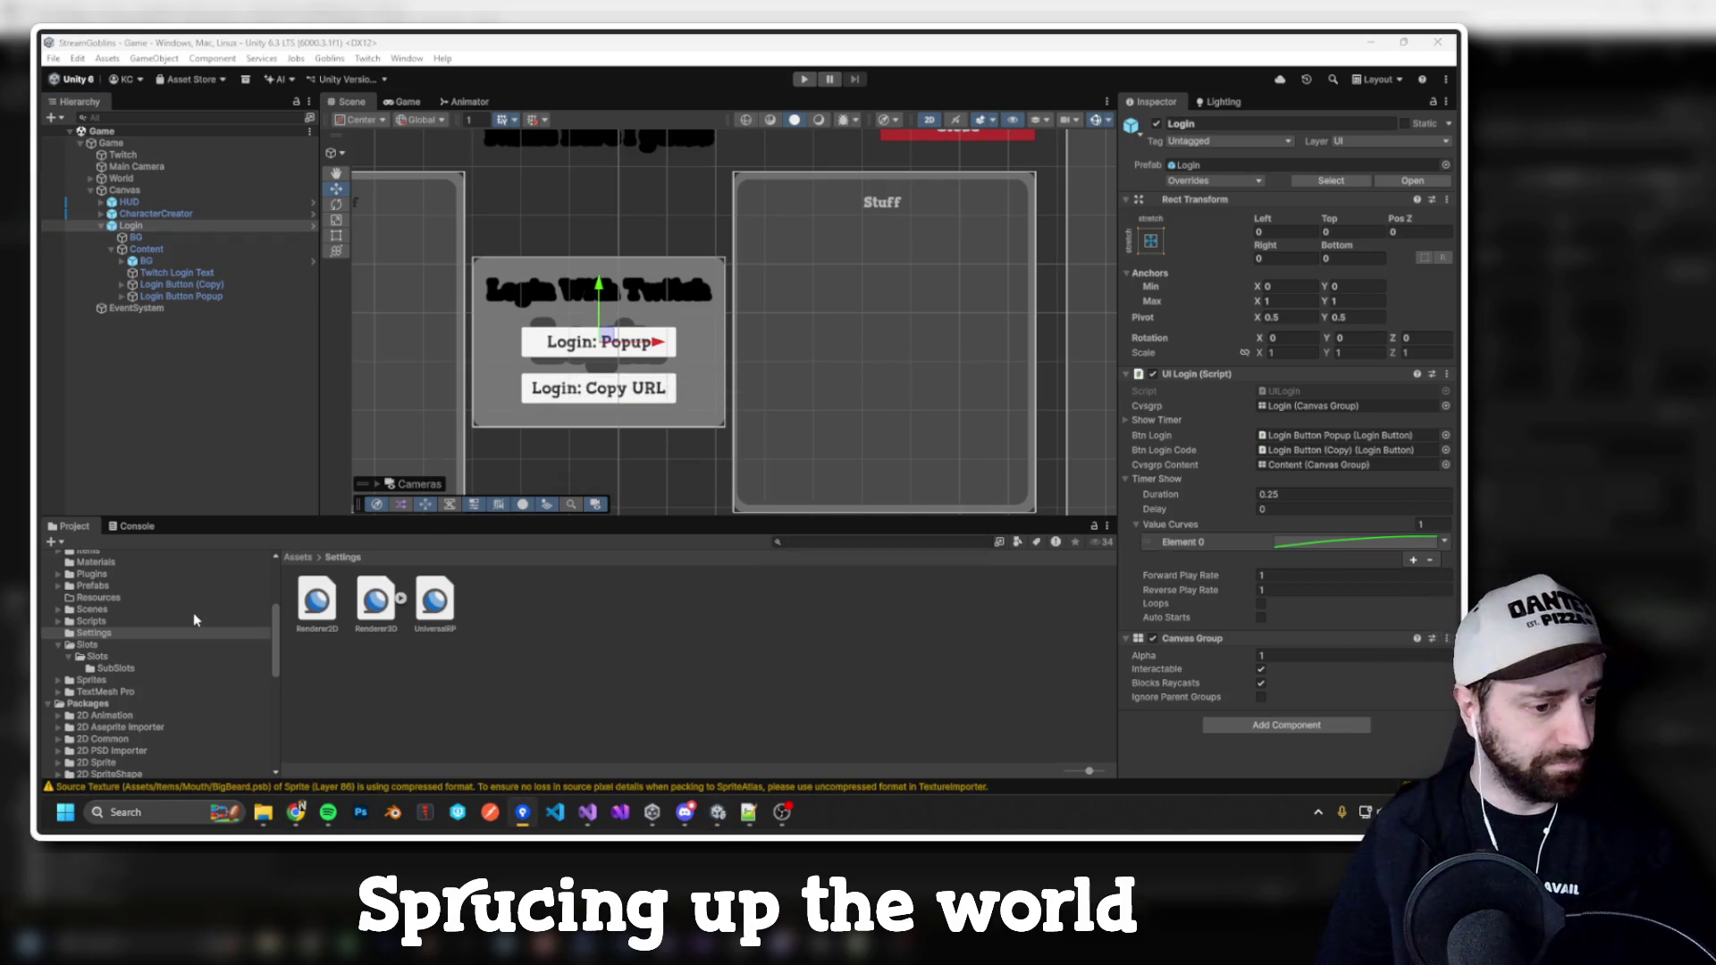
scroll(122, 651, "up", 2)
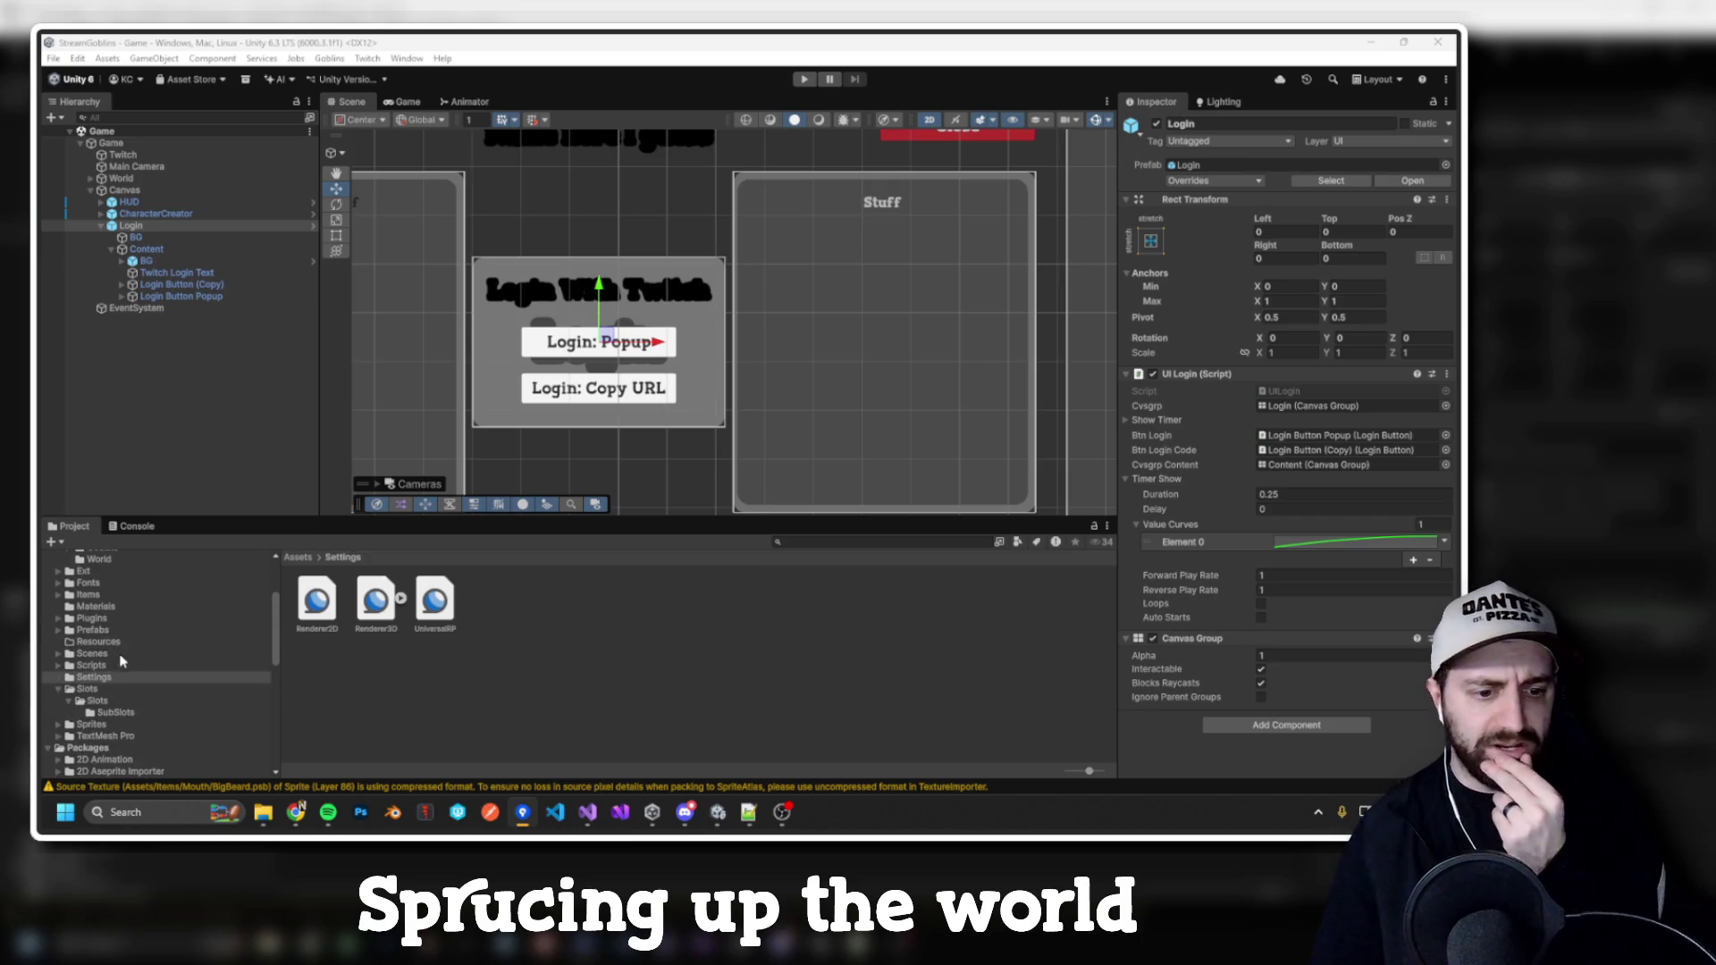
left_click(110, 666)
double_click(377, 604)
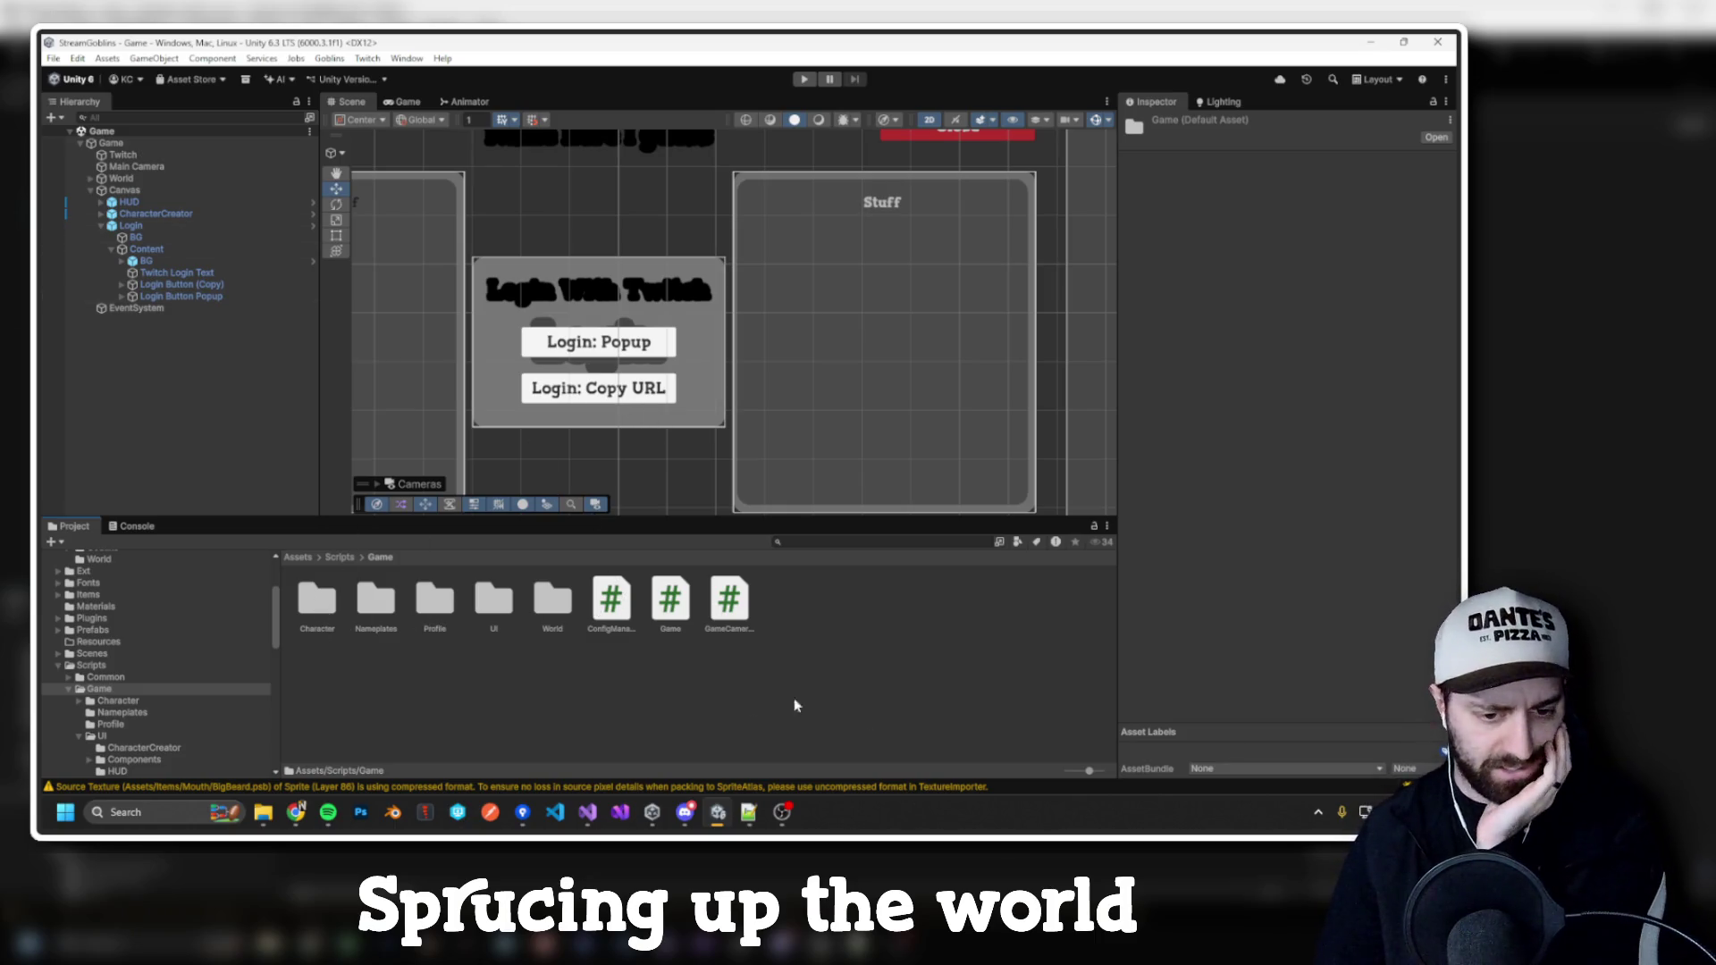
double_click(552, 598)
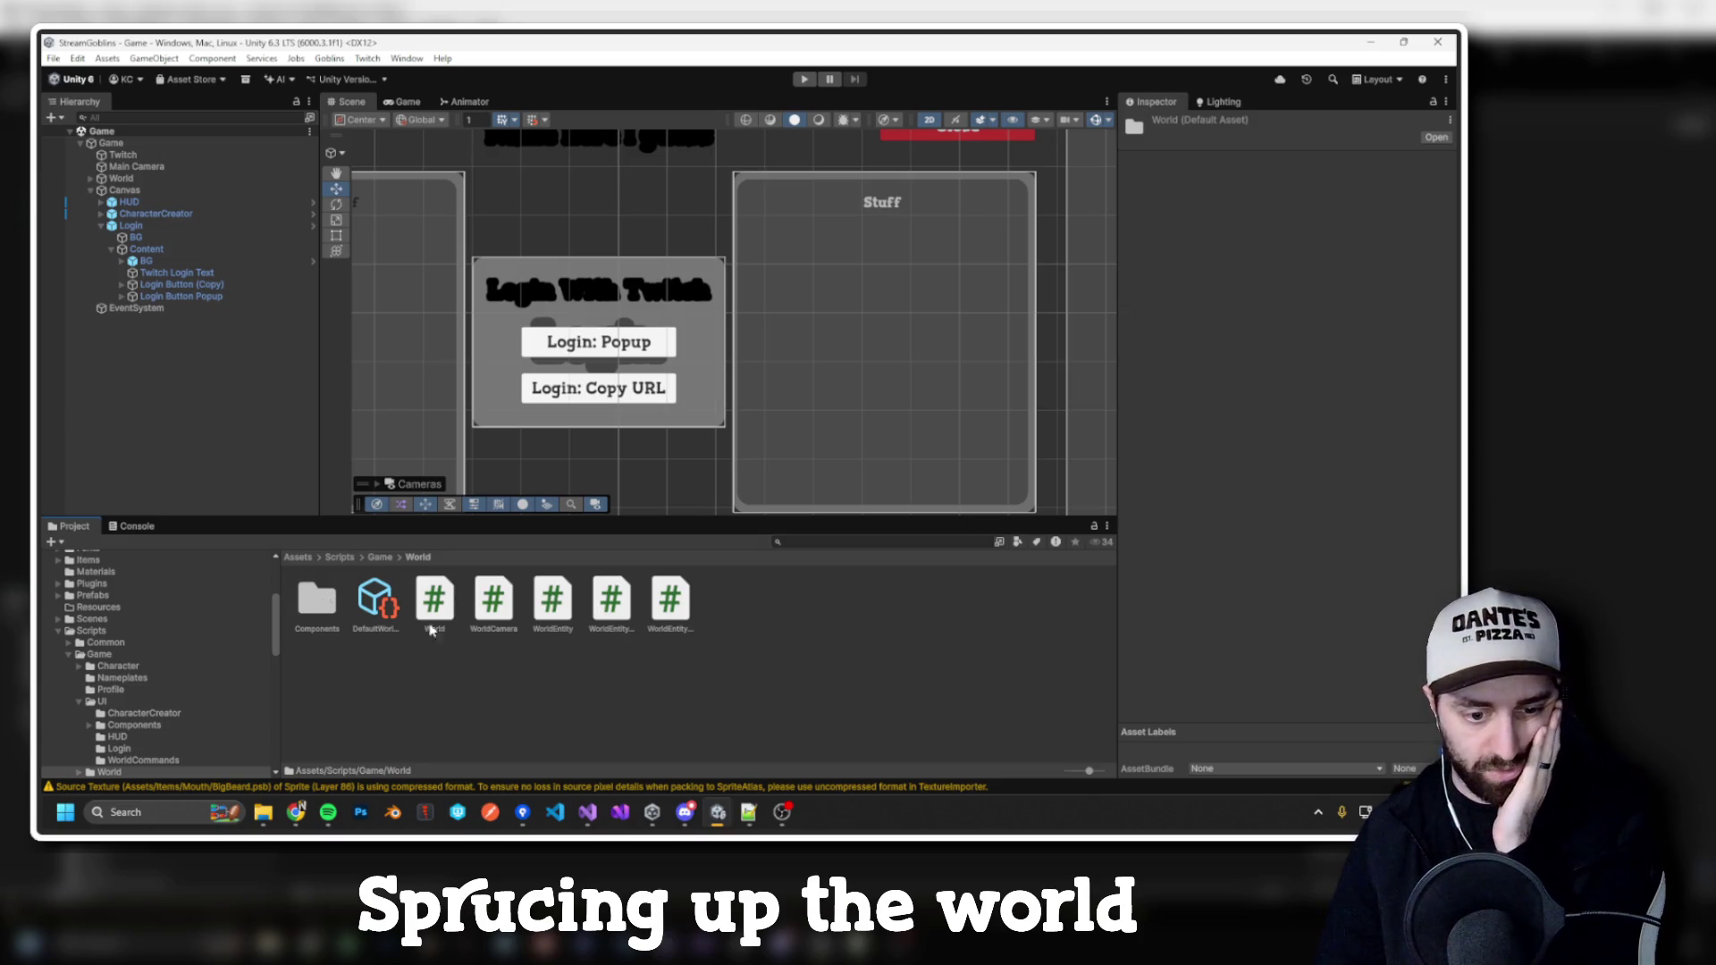
left_click(380, 558)
Step: Create a new folder named Environmental inside Scripts/Game
right_click(872, 657)
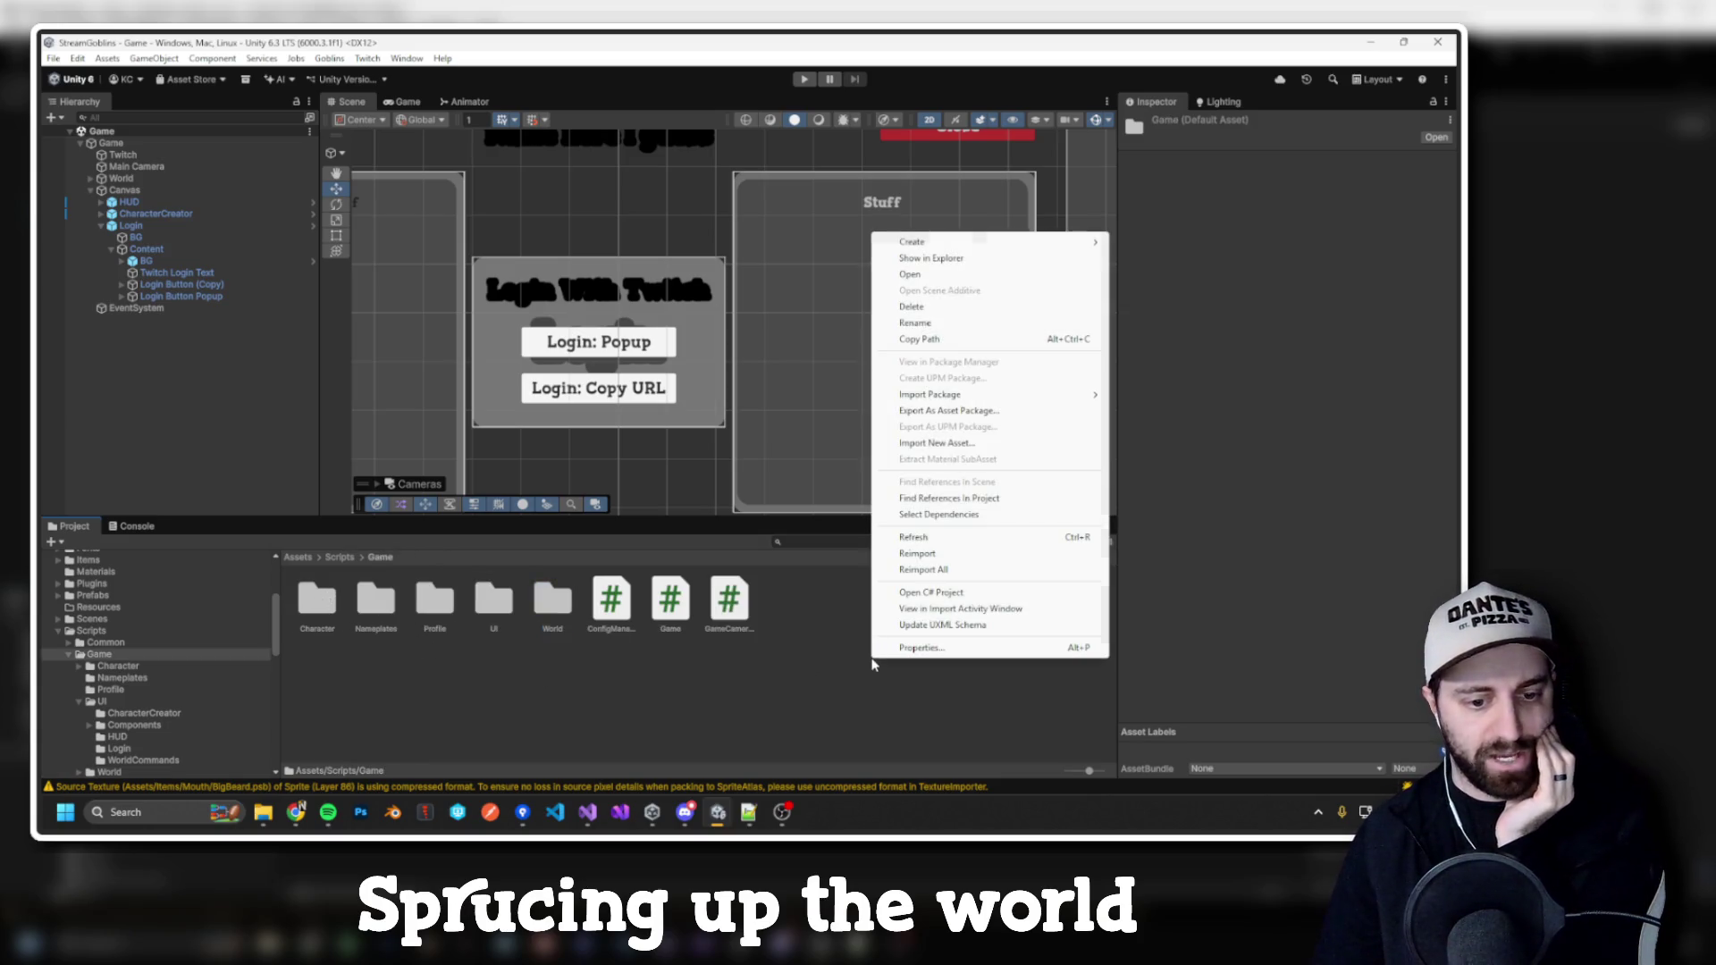
mouse_move(1073, 242)
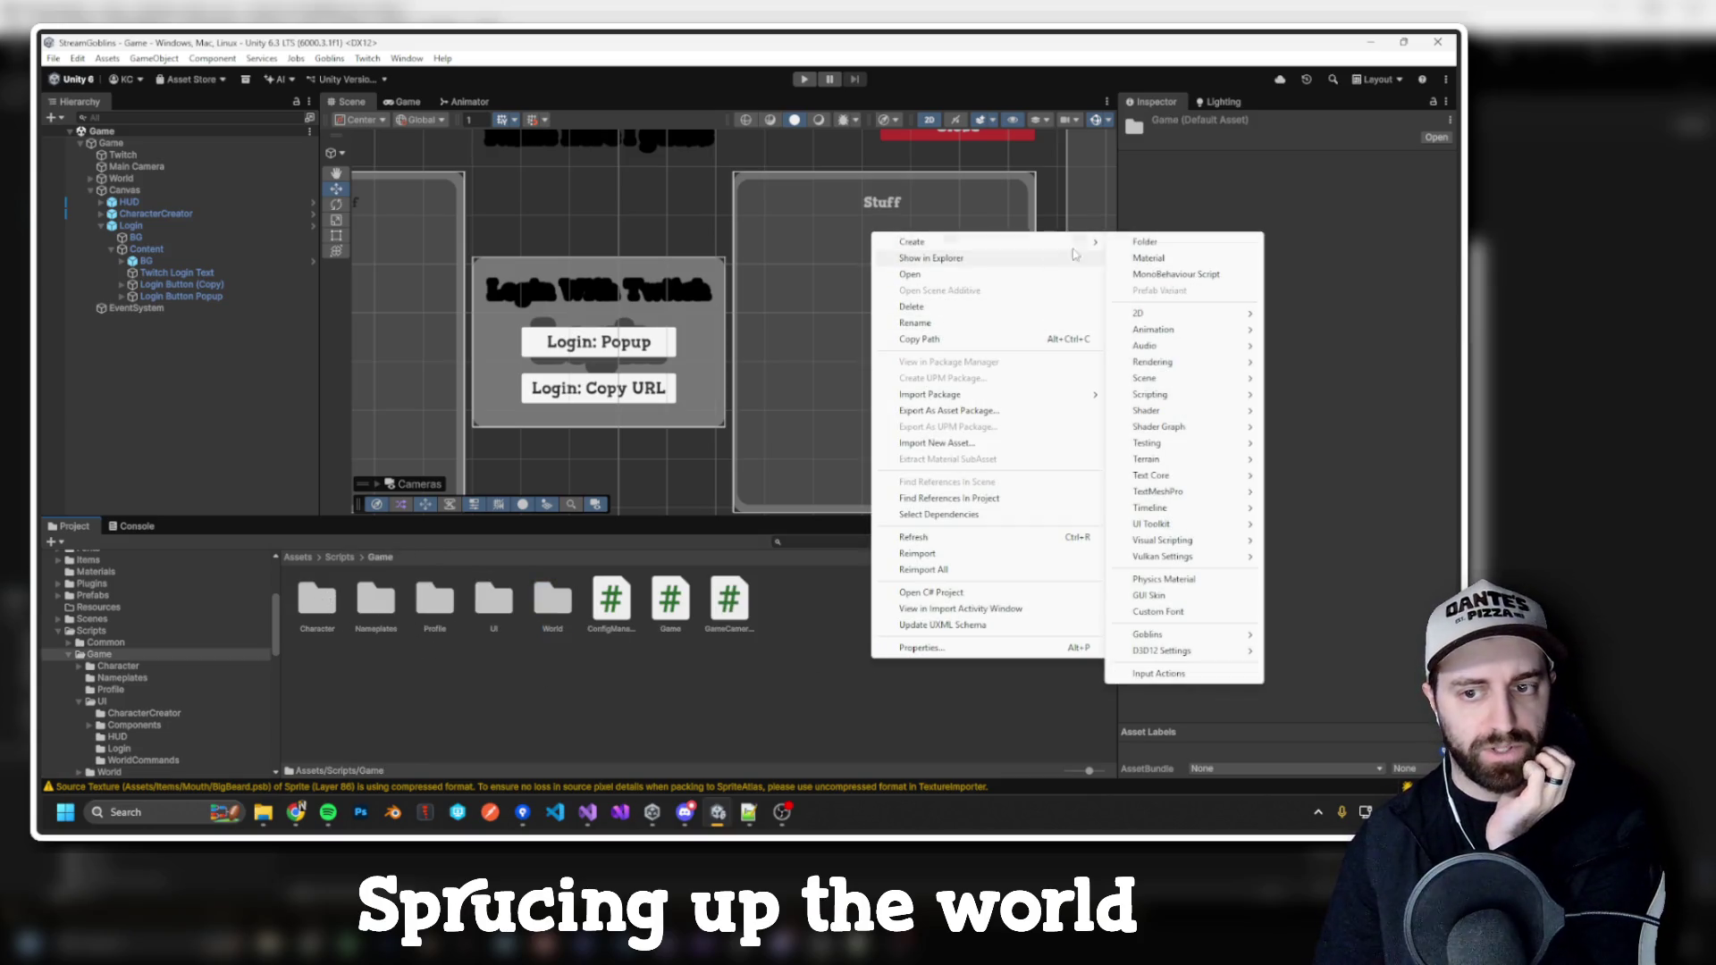
left_click(1144, 243)
type("Environmen")
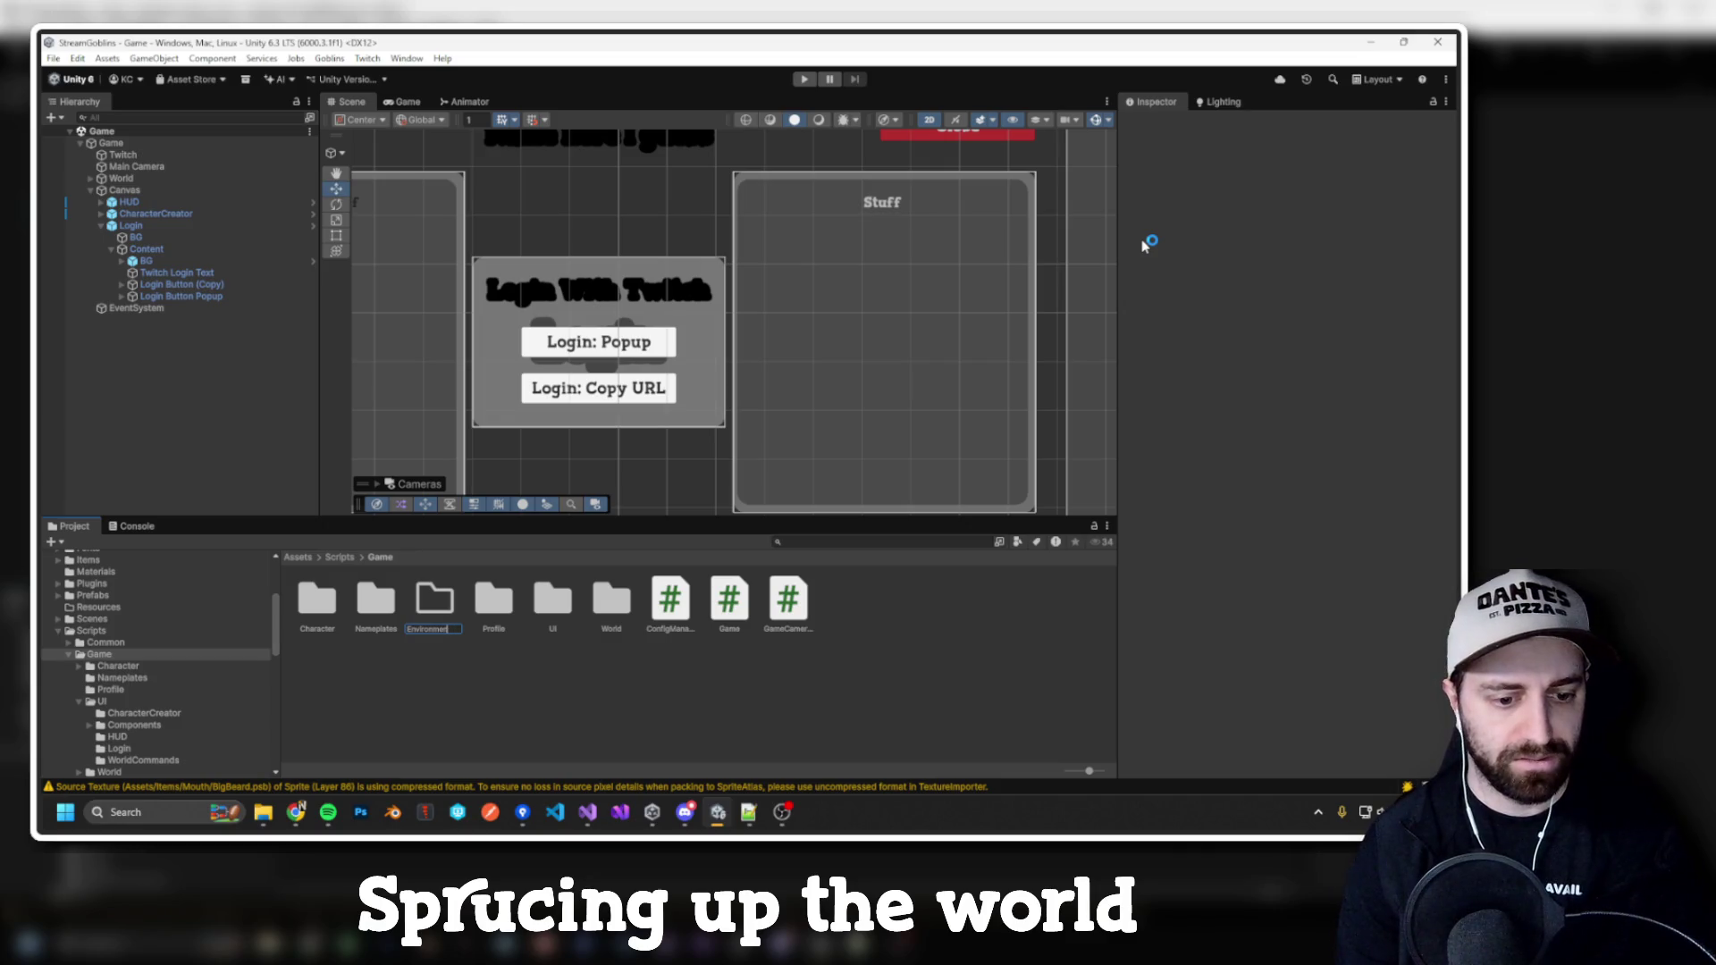
type("tal")
key("Return")
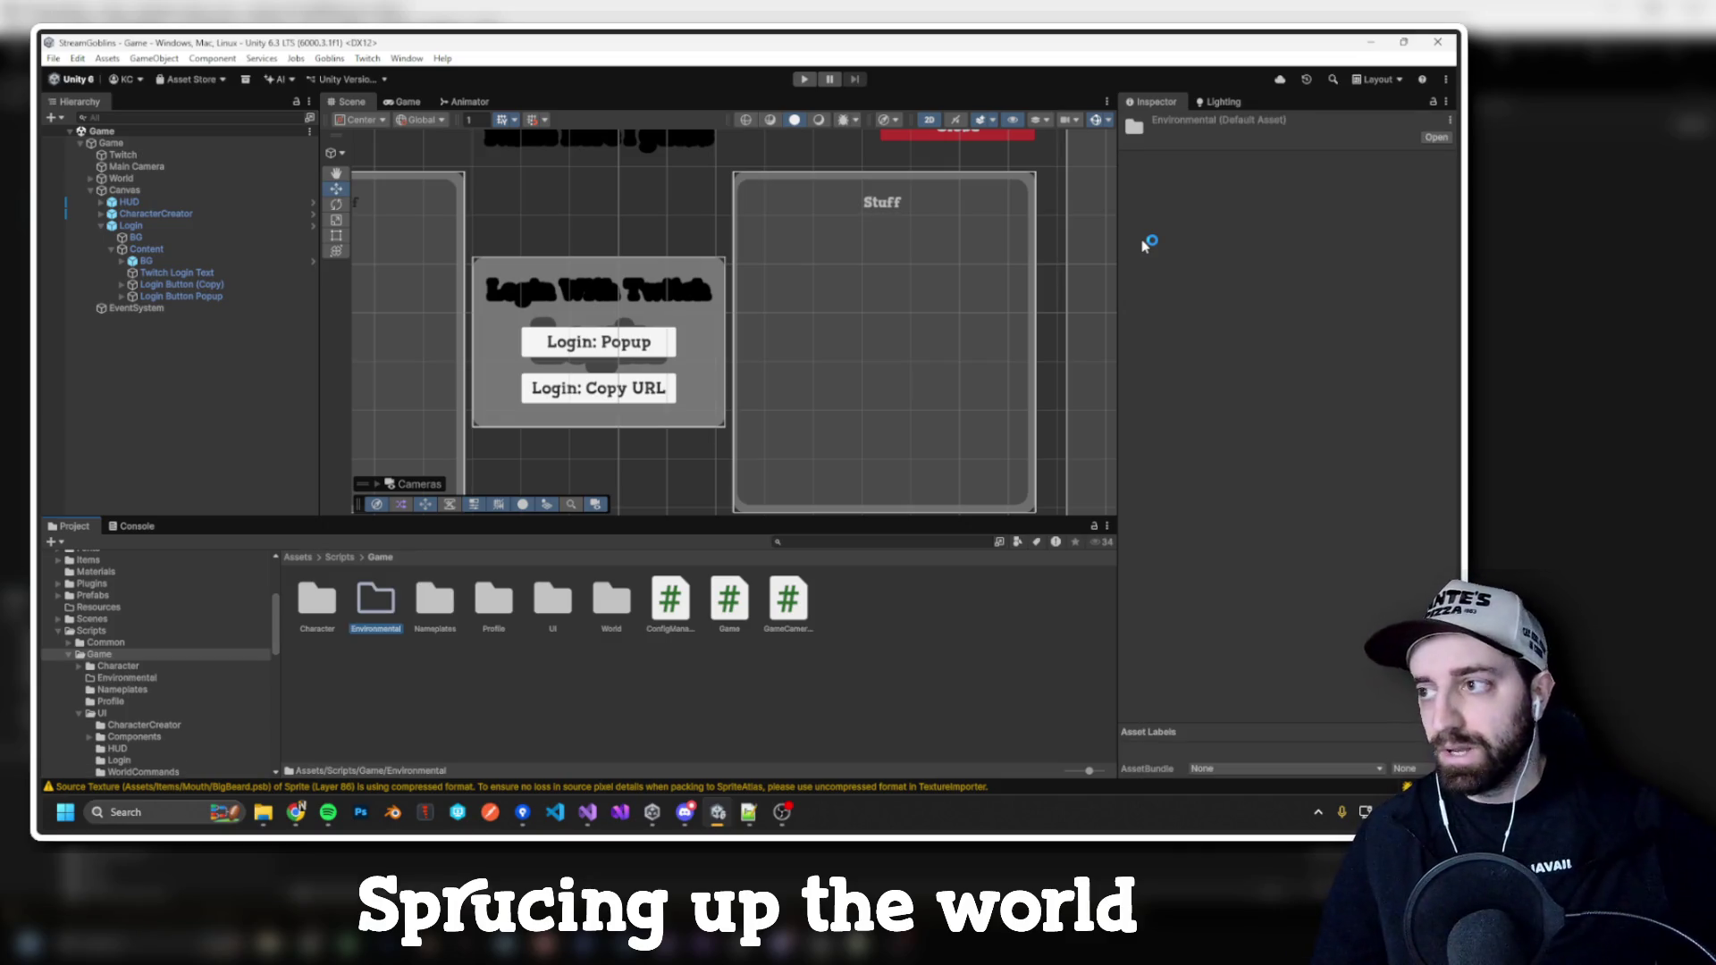
key("super")
Step: Launch Notepad++, head a new note 'Environmental Pieces', and bring up the Env Assets folder
type("notepad")
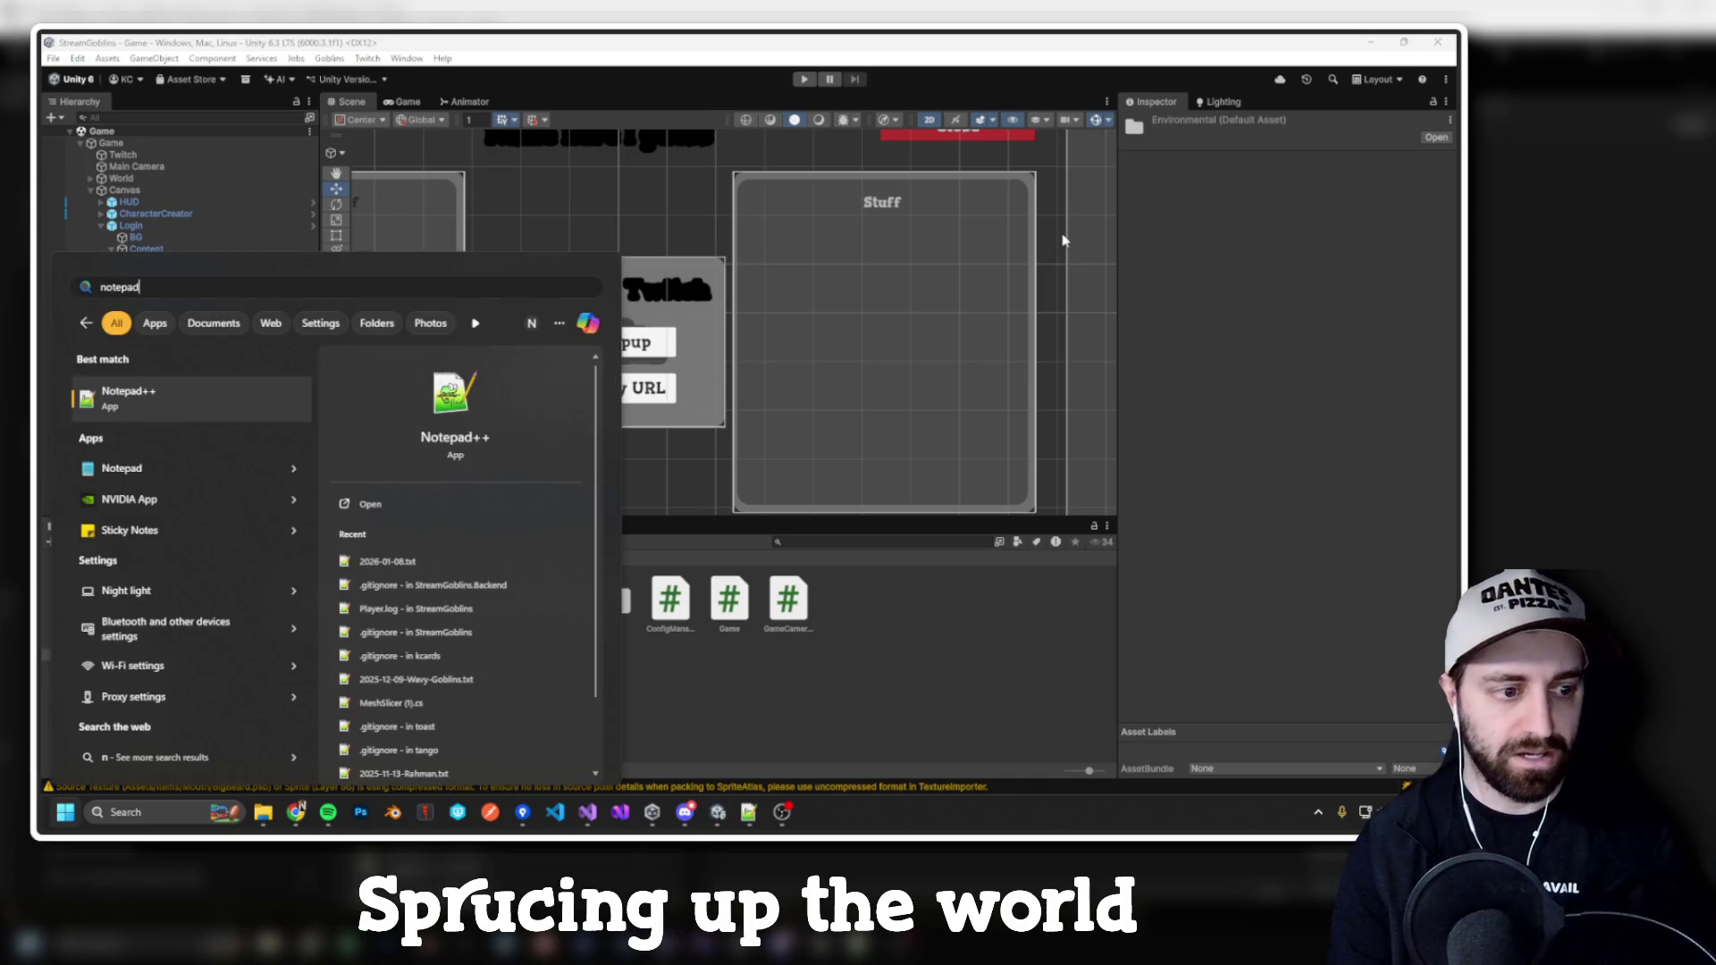
key("Return")
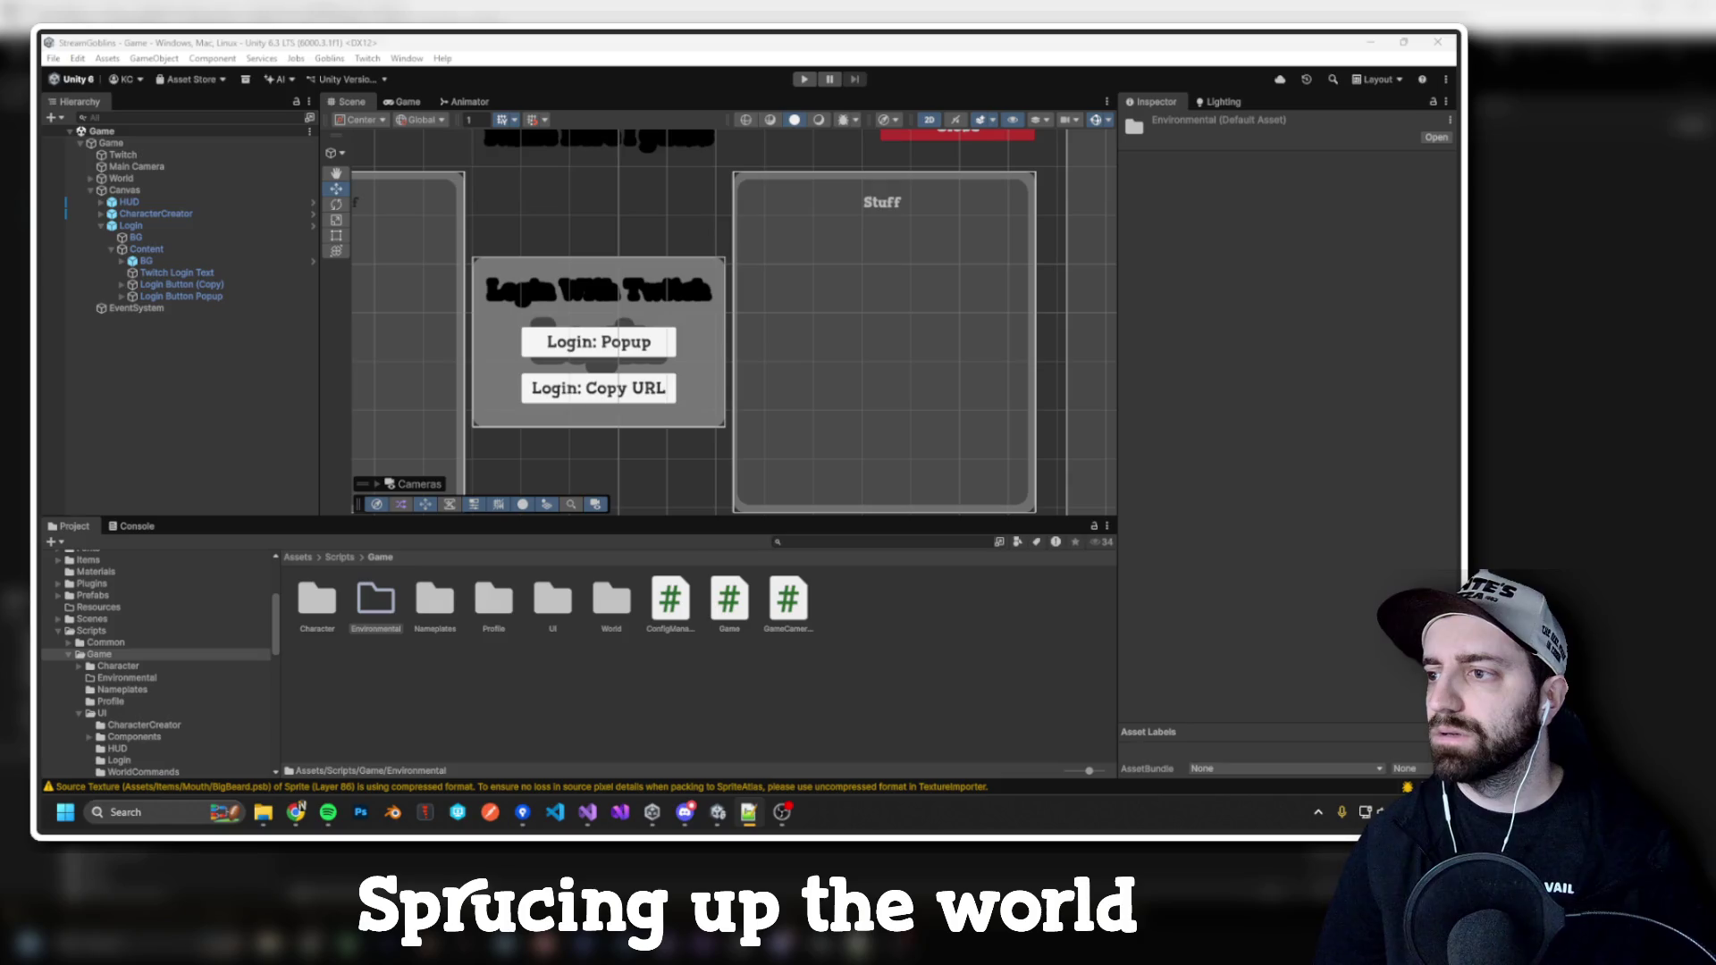
key("alt+Tab")
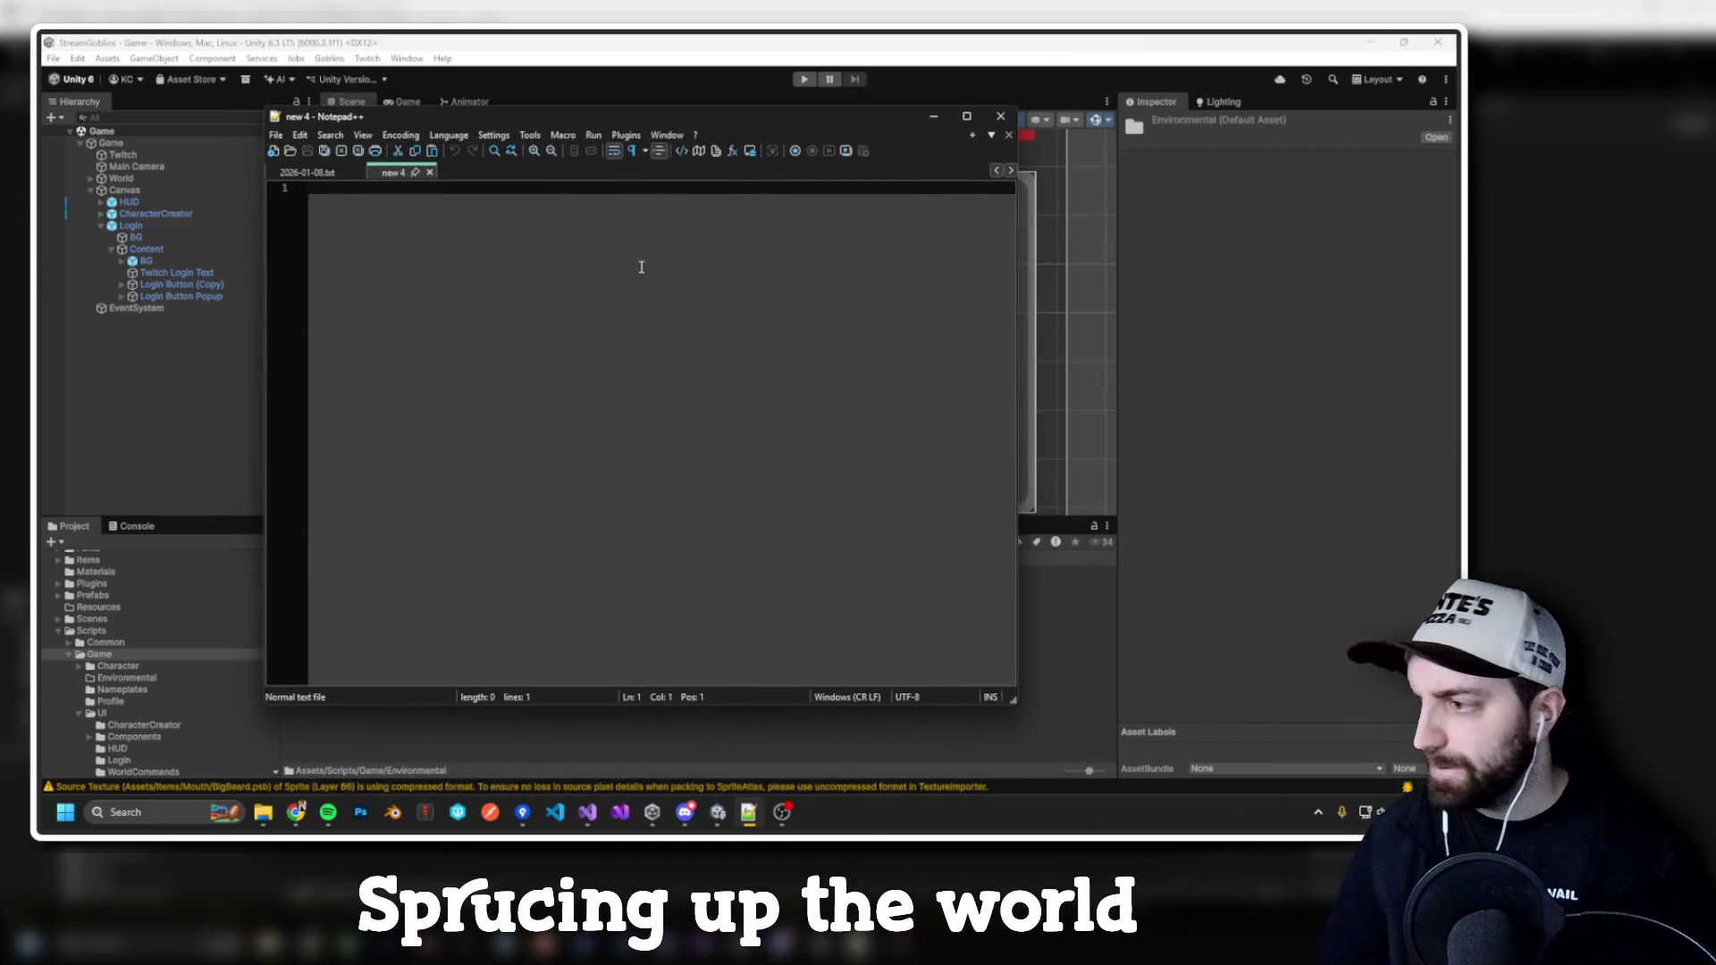
type("Envi")
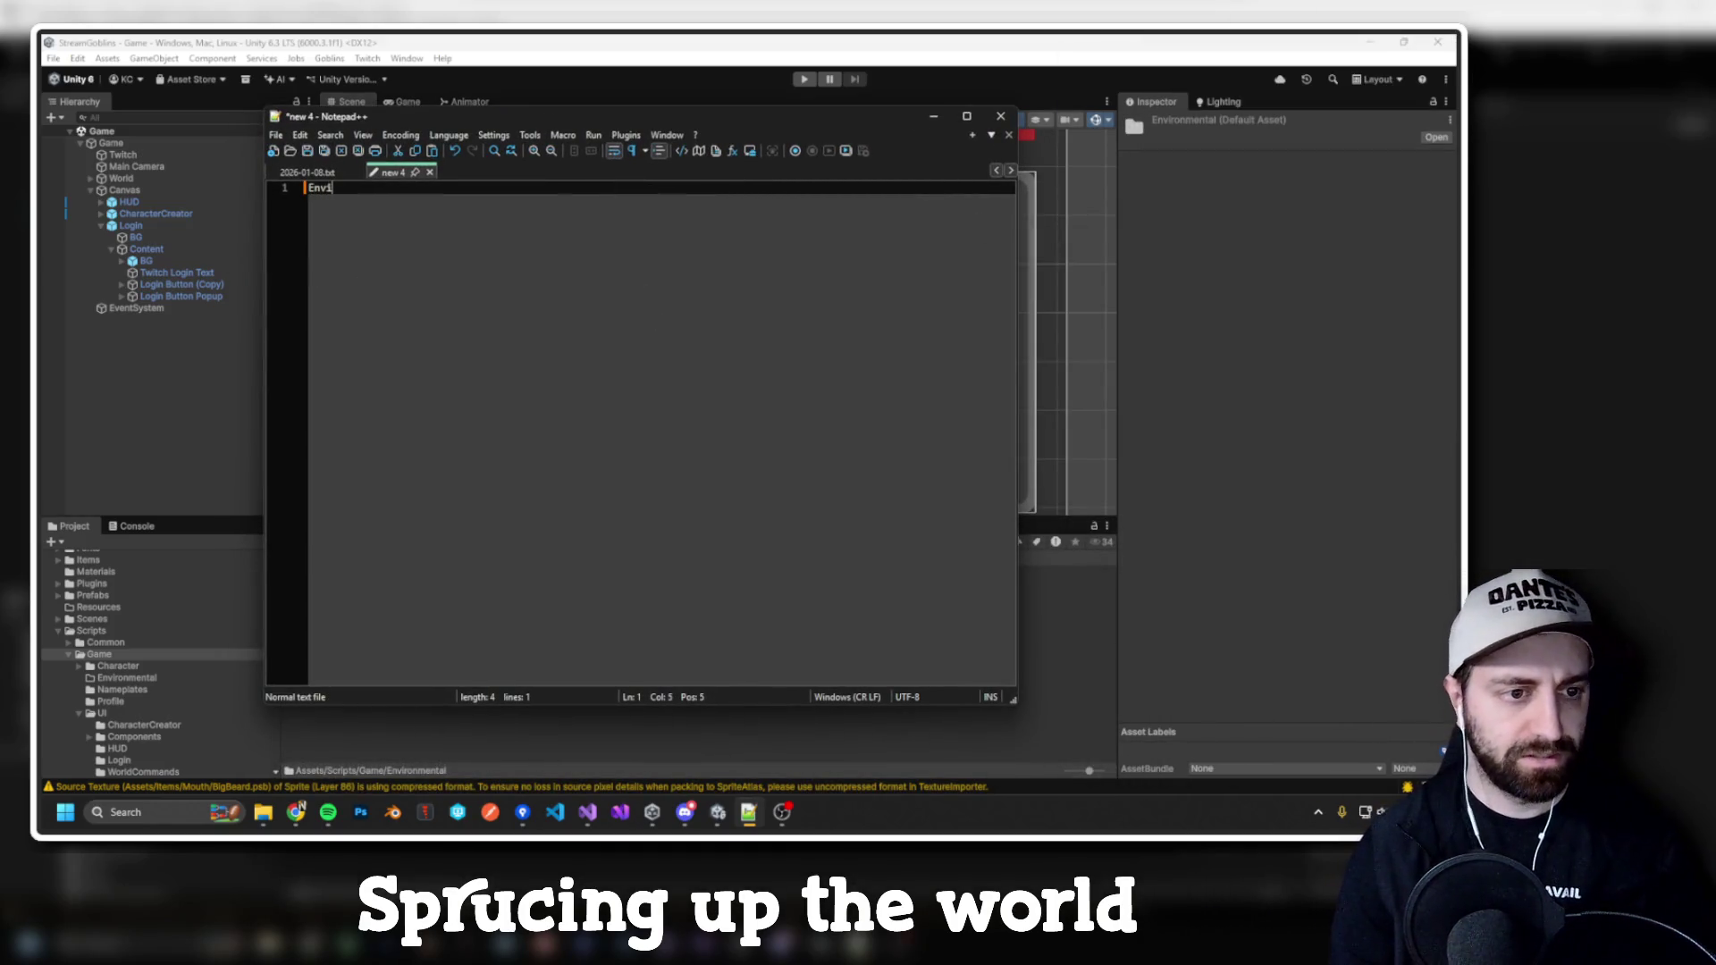
type("ronmental ")
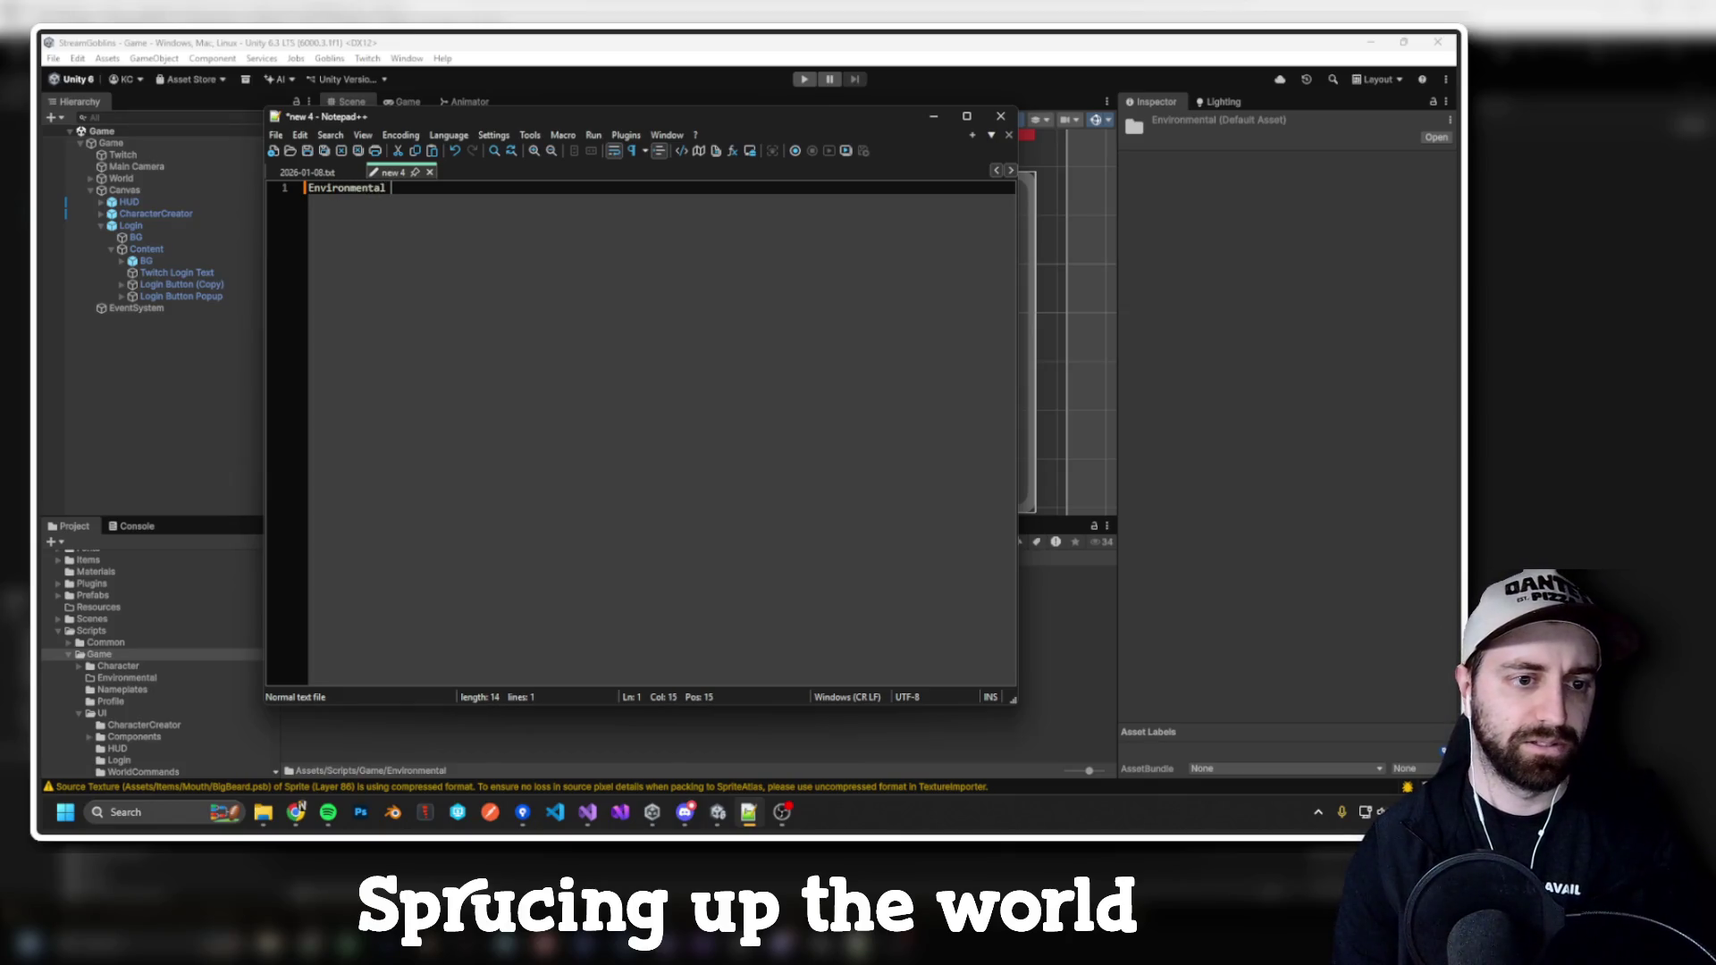
type("Pieces")
key("Return")
key("Return")
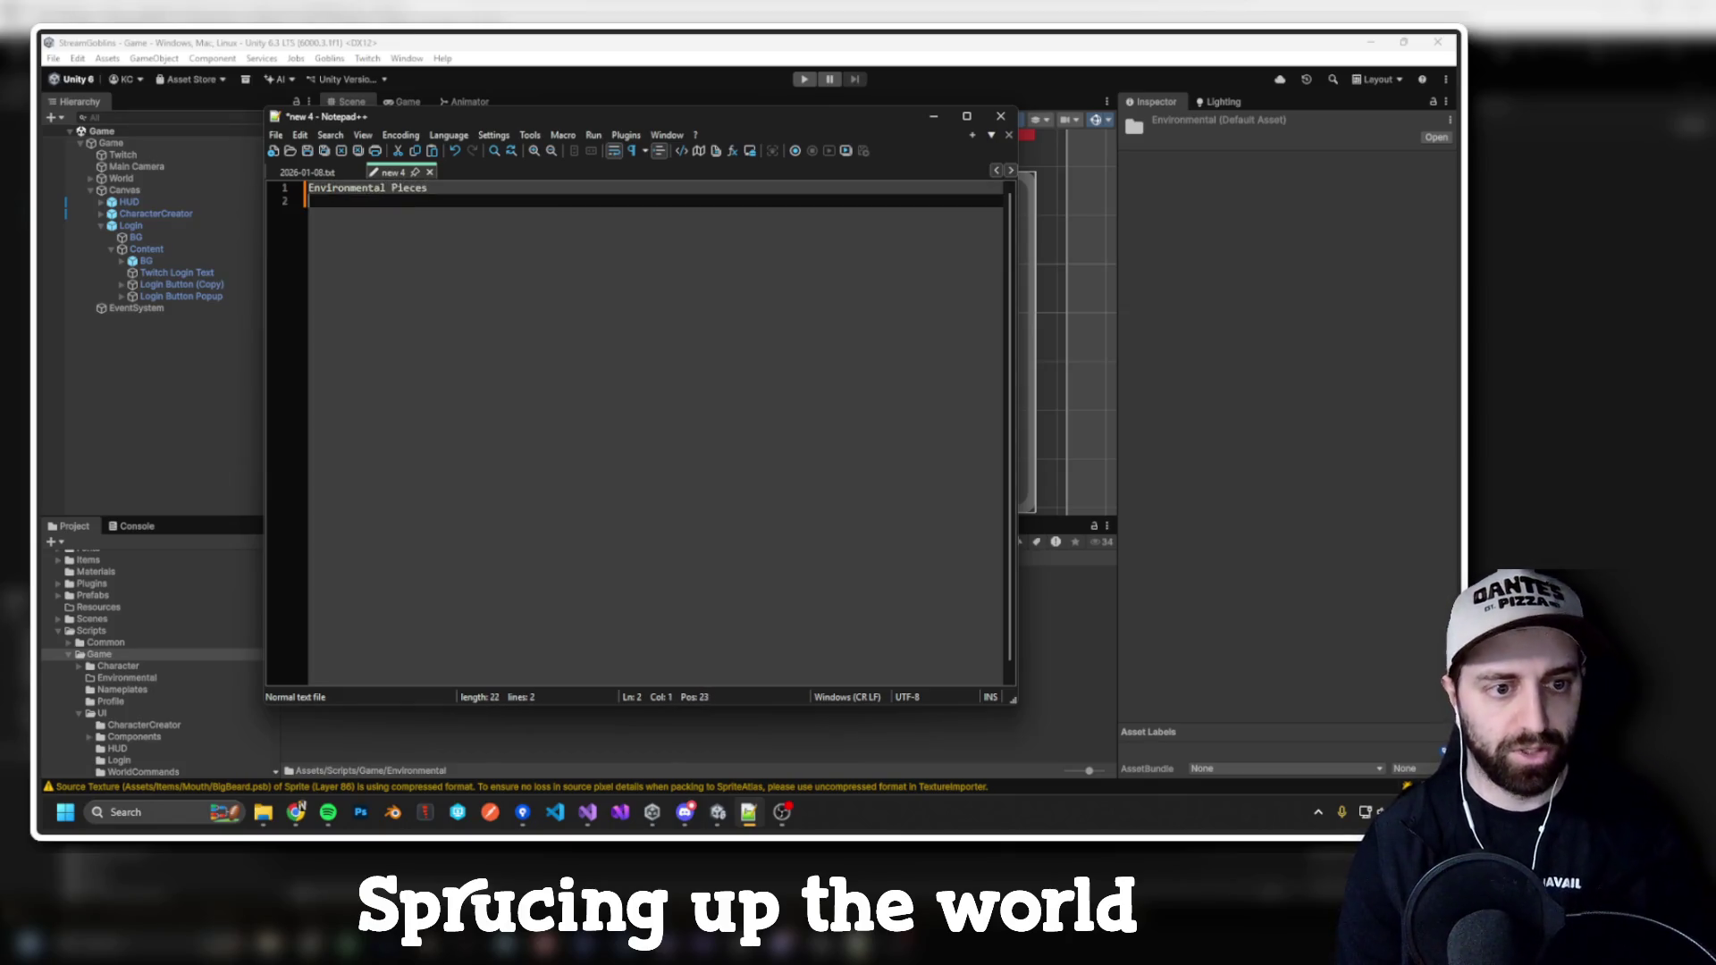
left_click(262, 812)
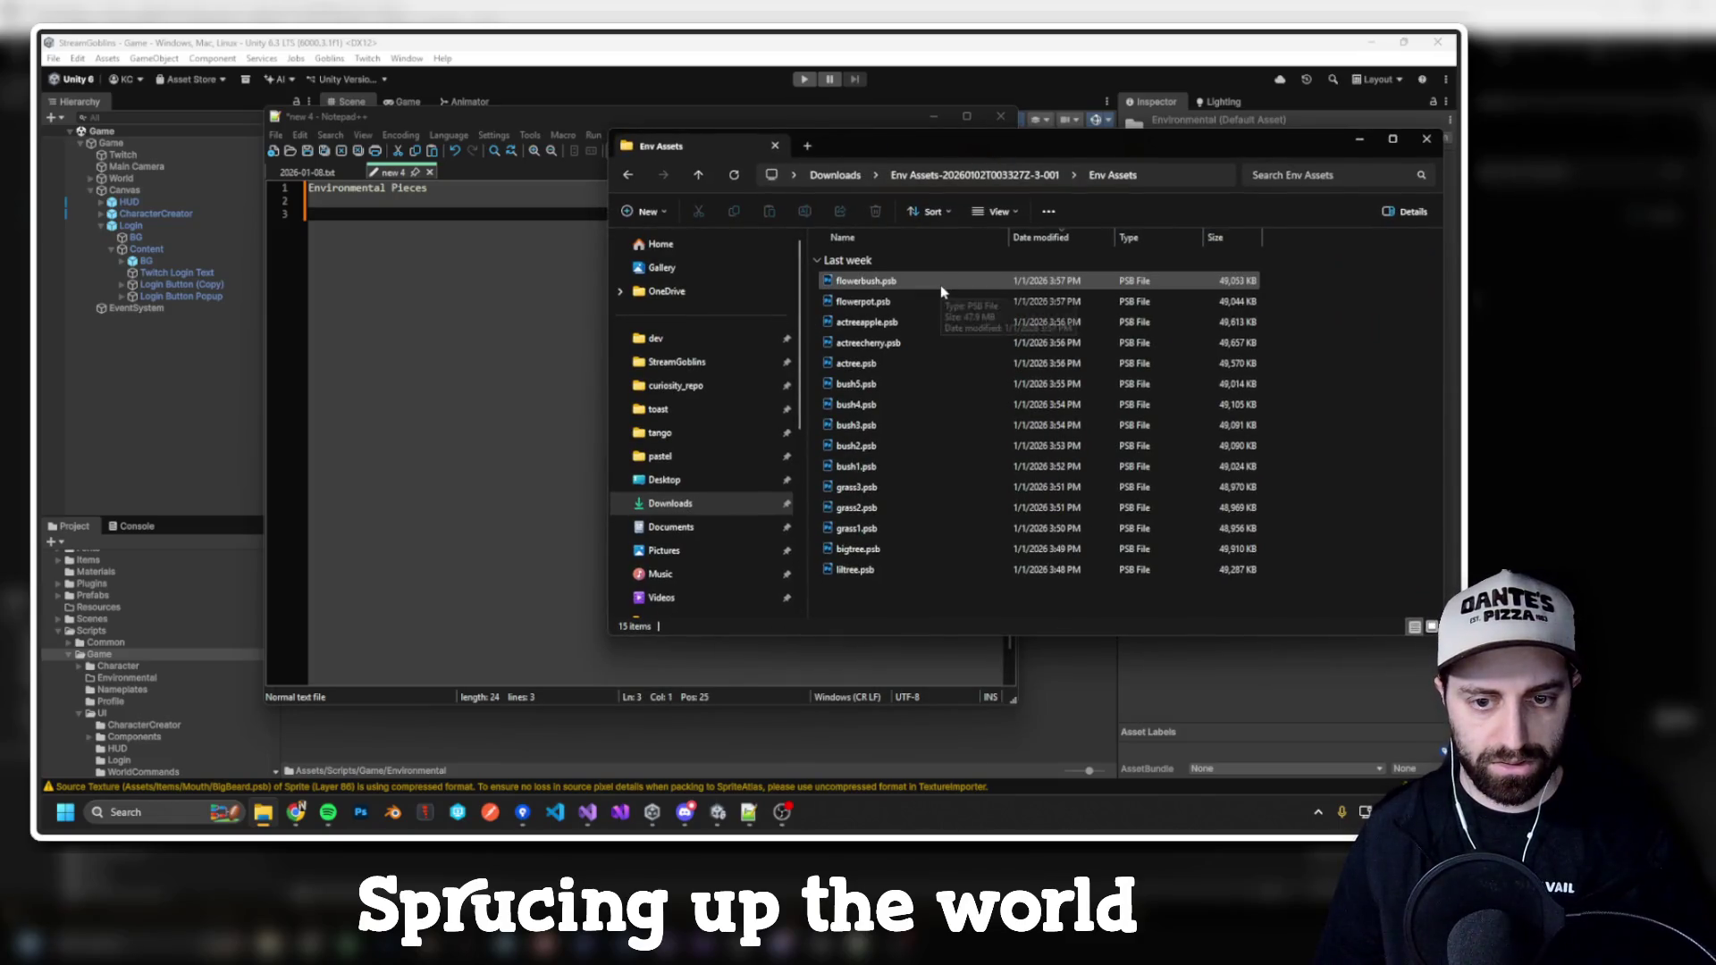
Step: Open flowerbush, flowerpot, actreeapple, actreecherry and actree PSB files in Photoshop
double_click(941, 291)
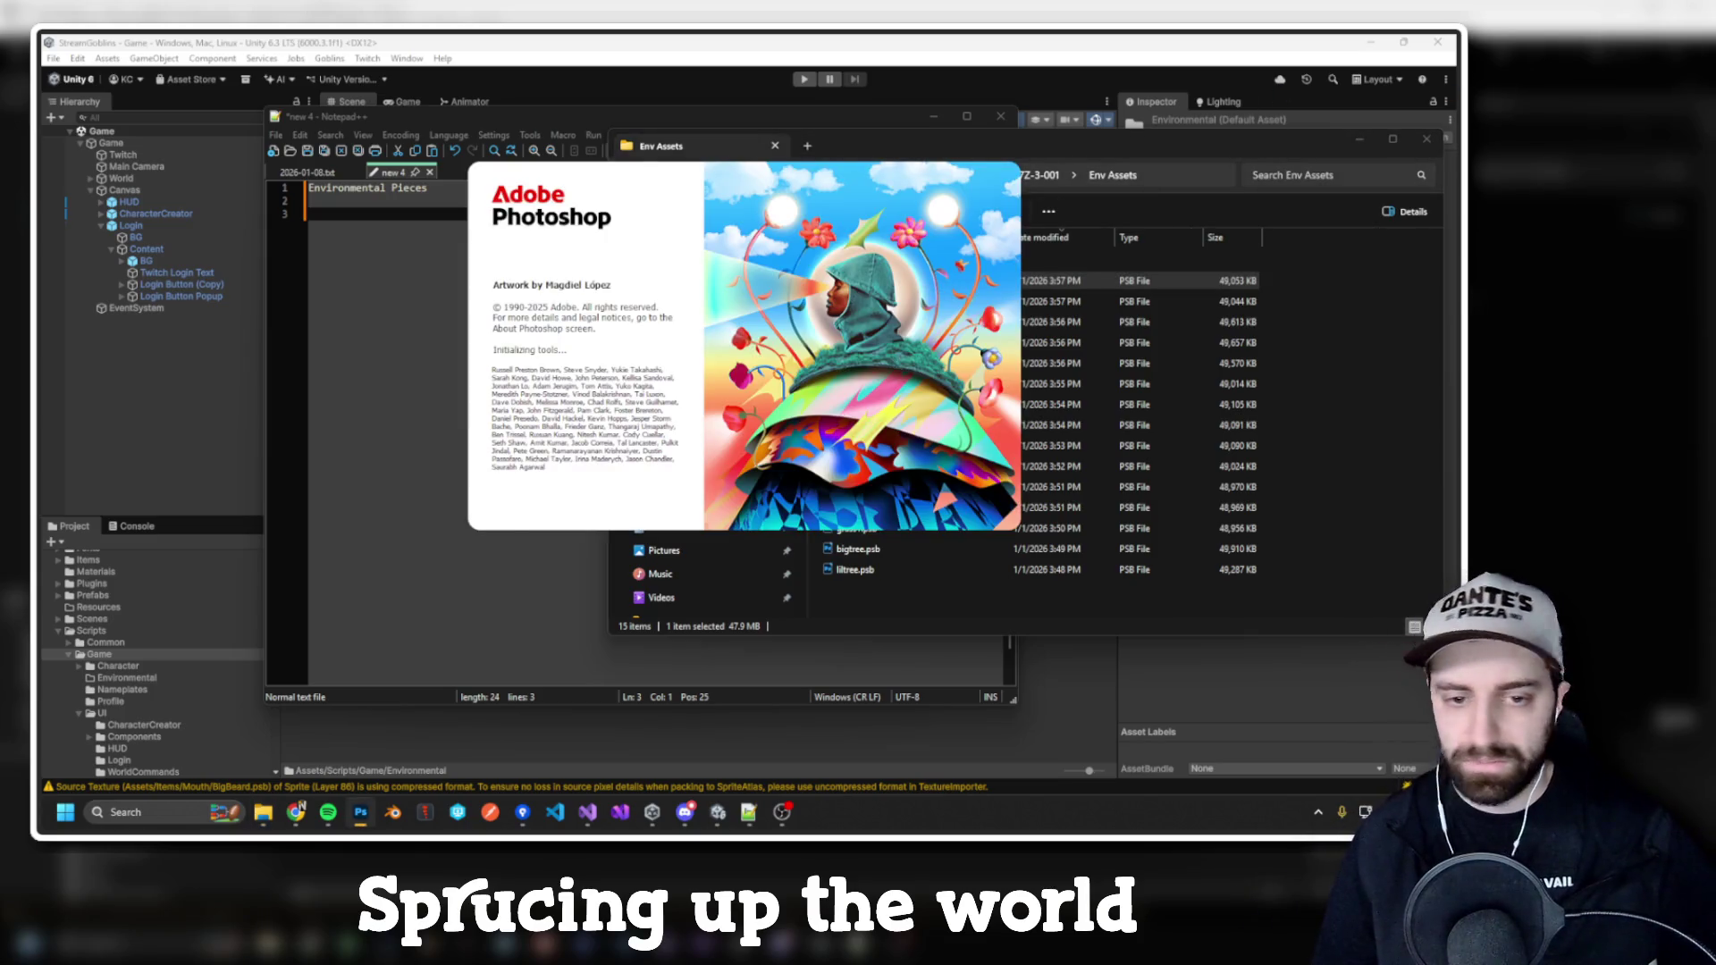
left_click(1358, 414)
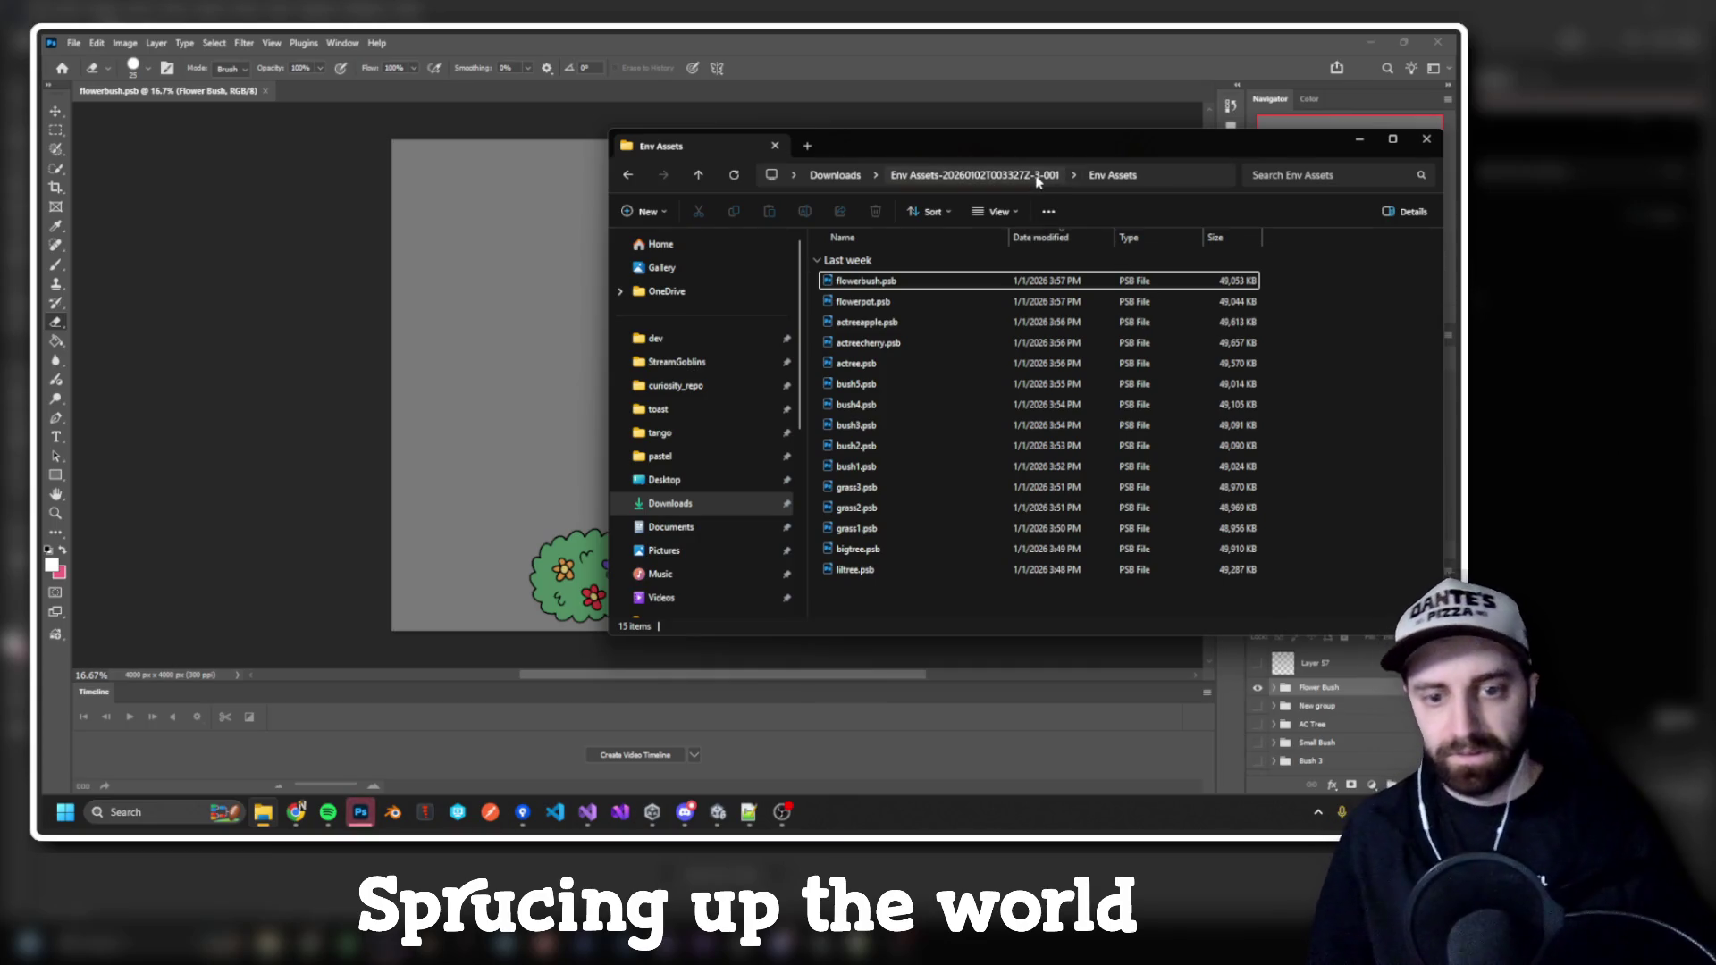
double_click(915, 301)
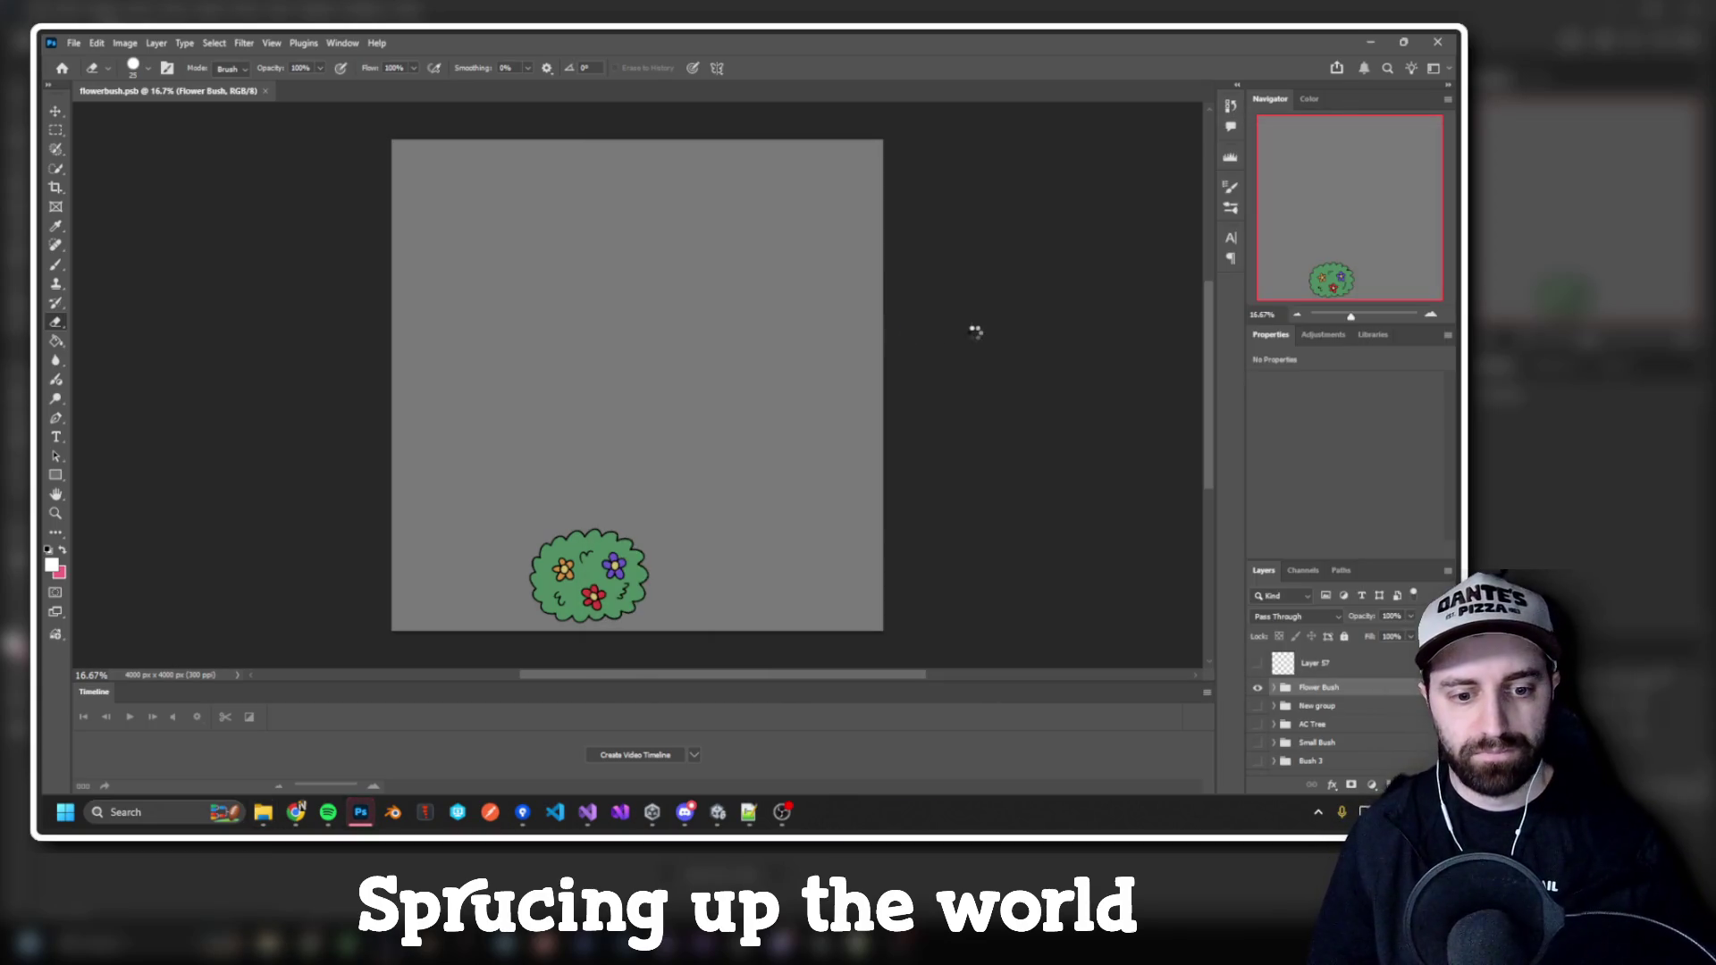
key("alt+Tab")
double_click(926, 320)
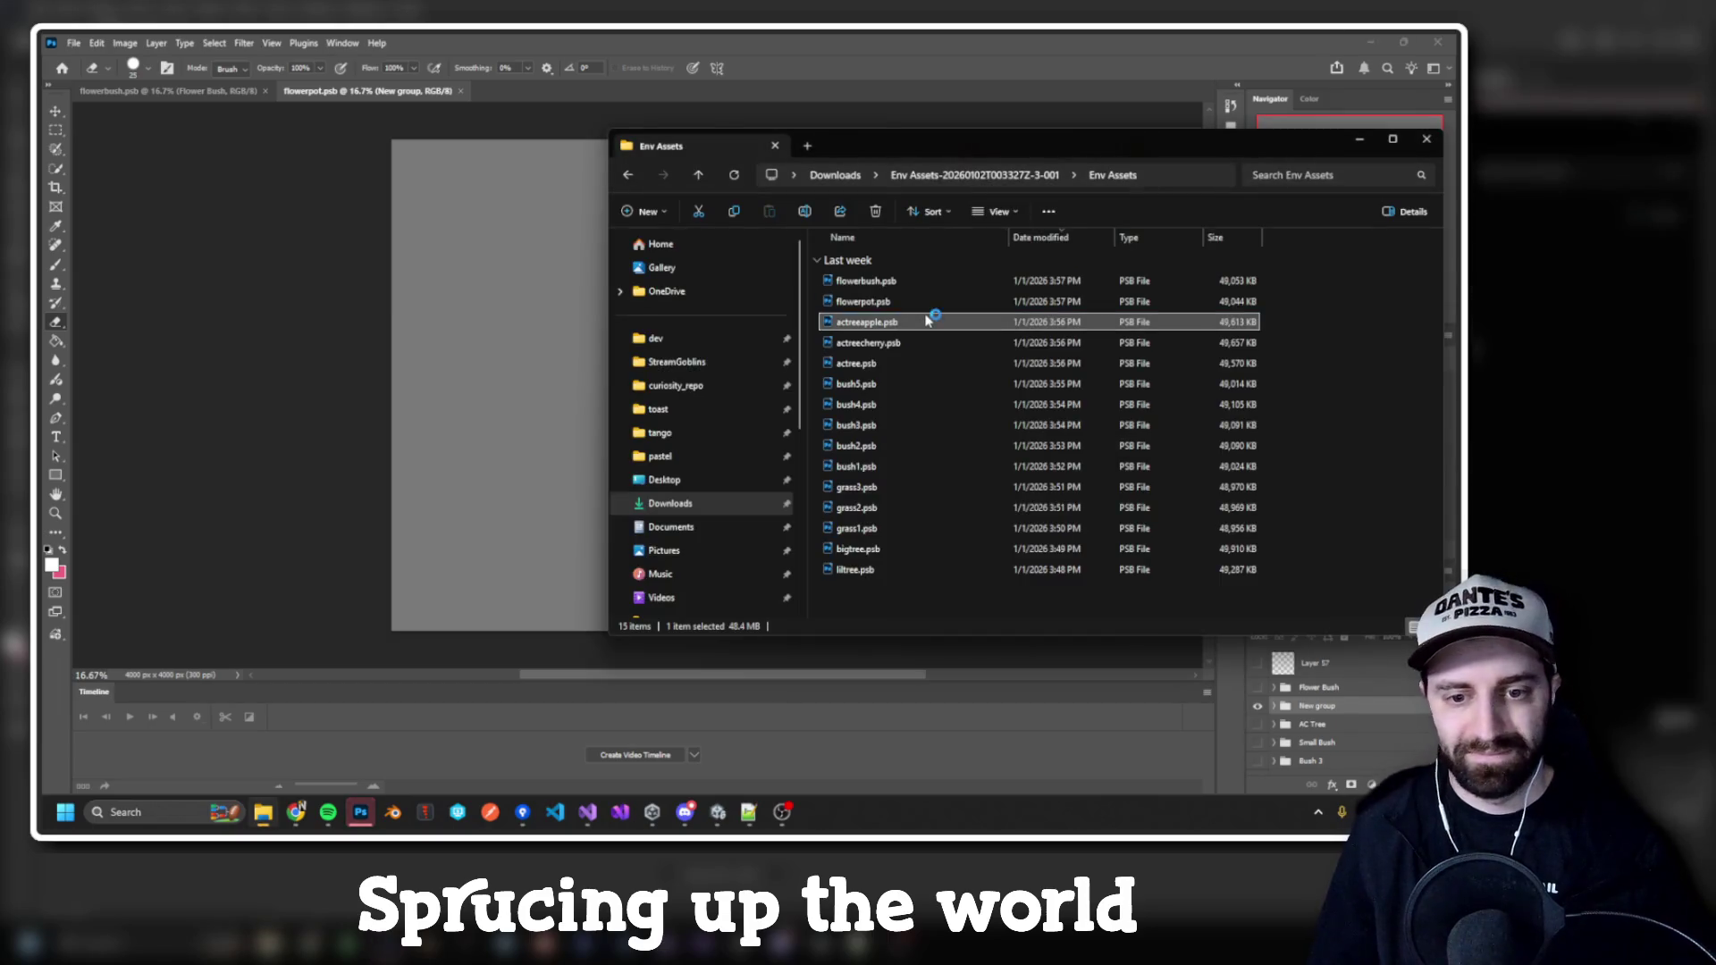
key("alt+Tab")
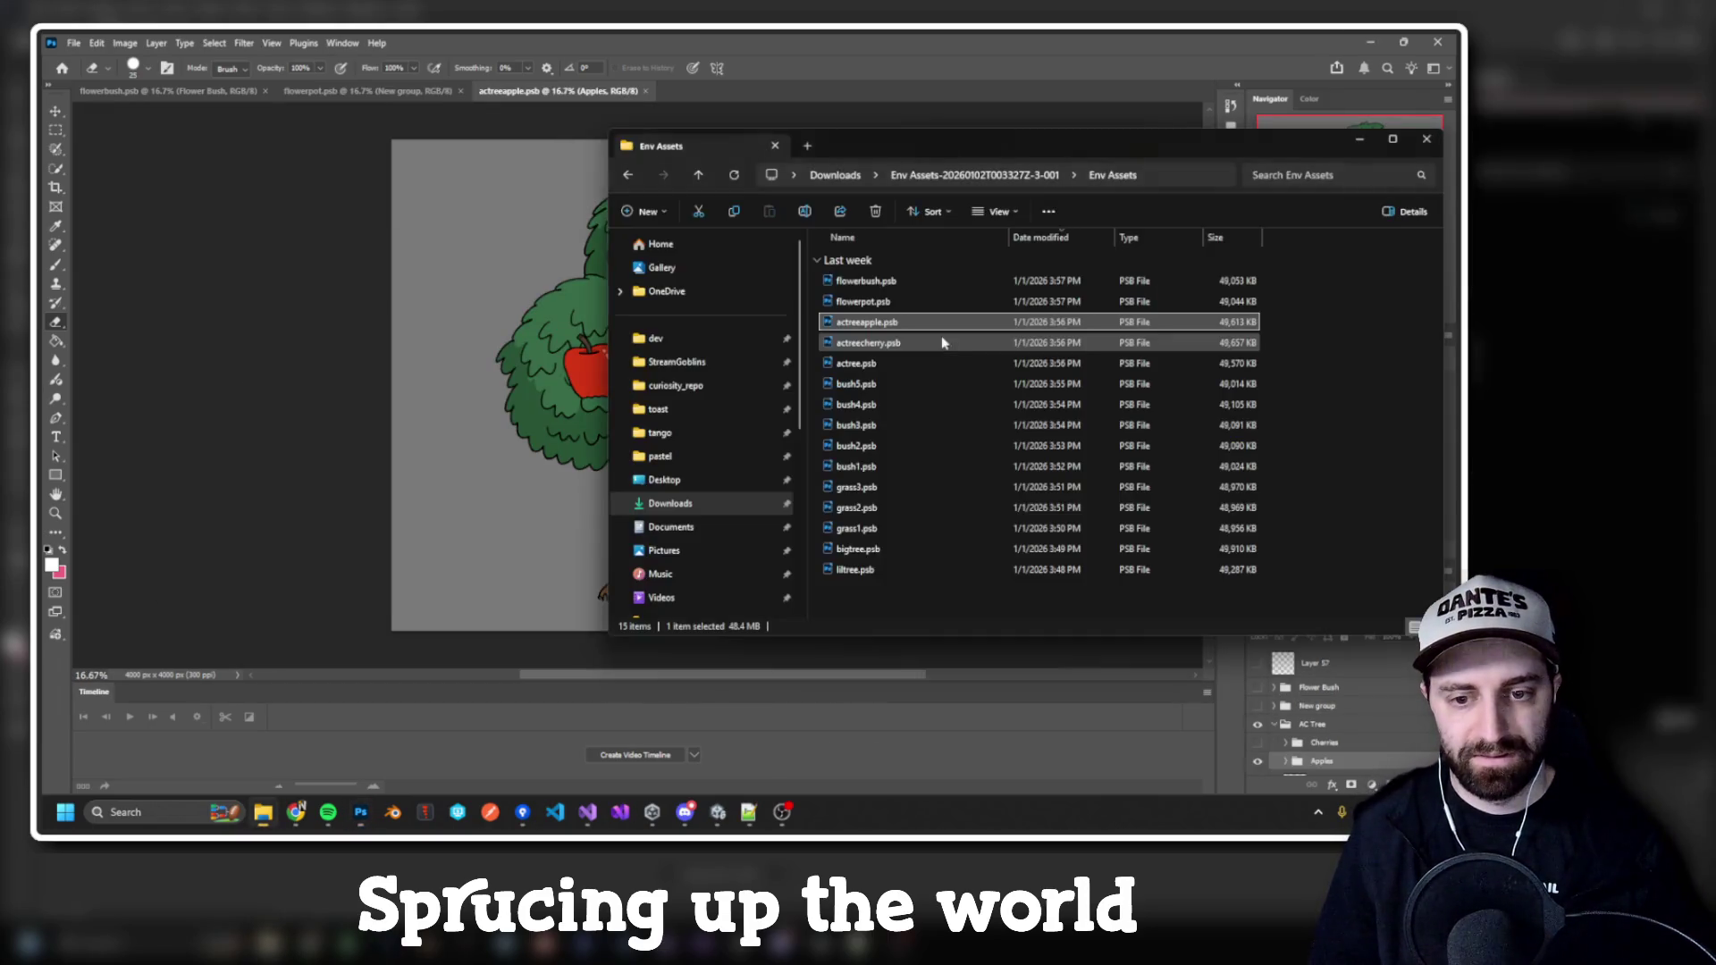
double_click(941, 342)
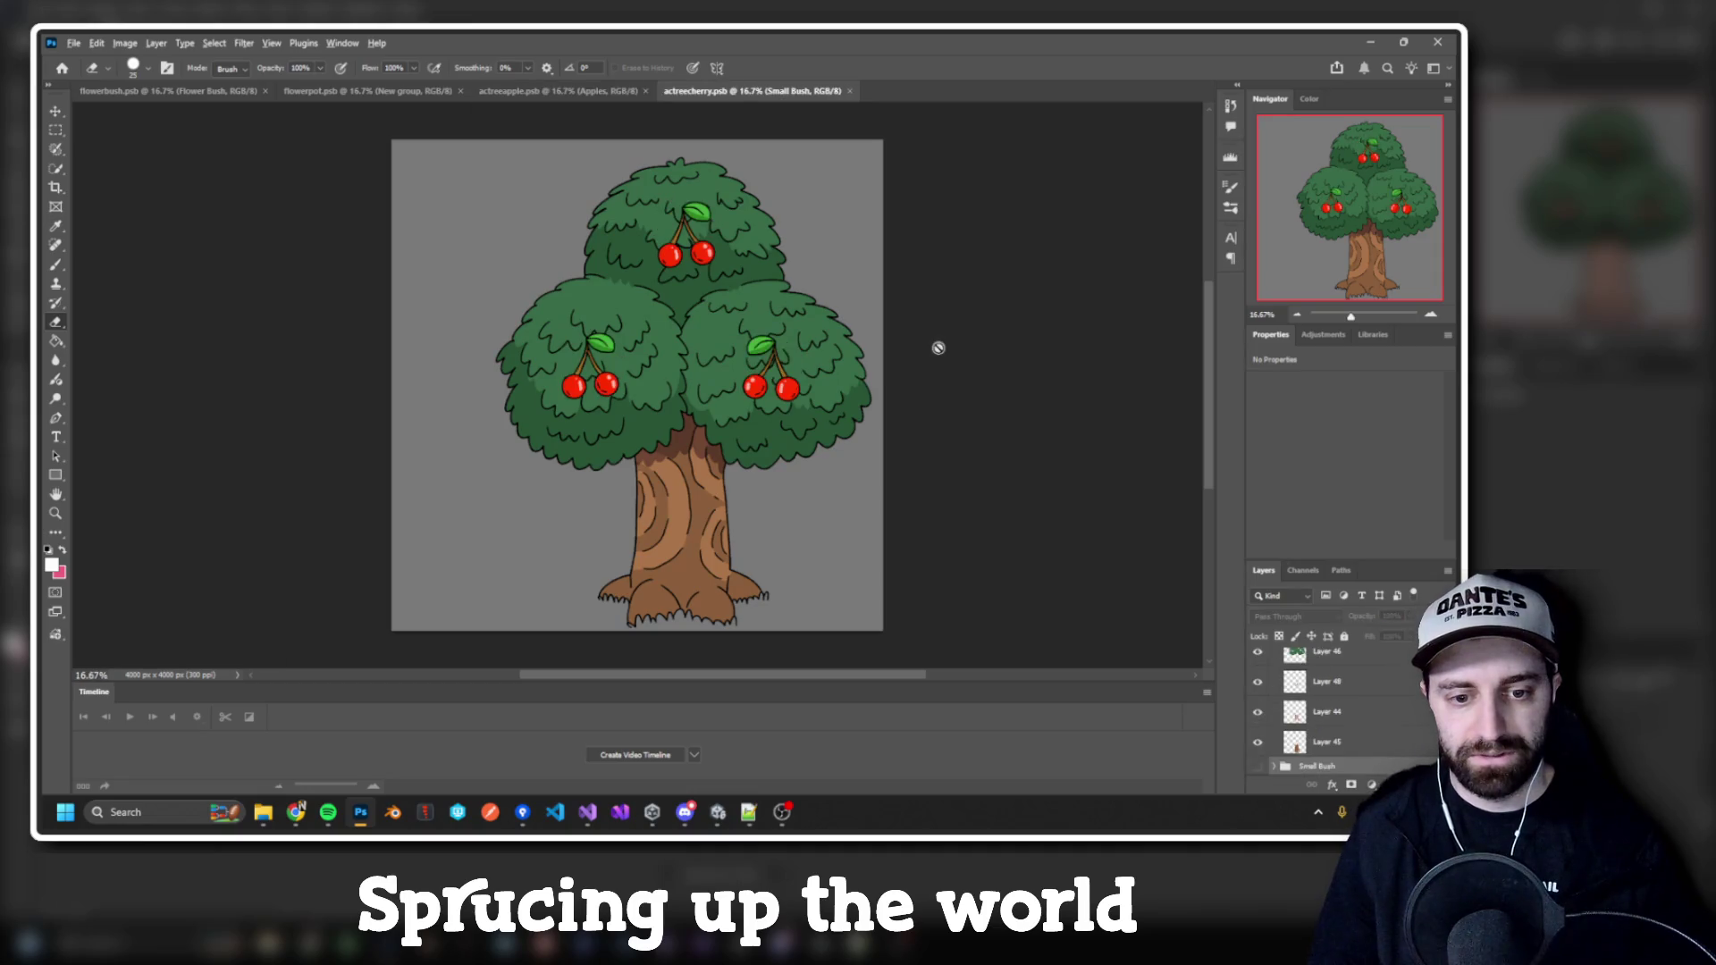
key("alt+Tab")
double_click(946, 360)
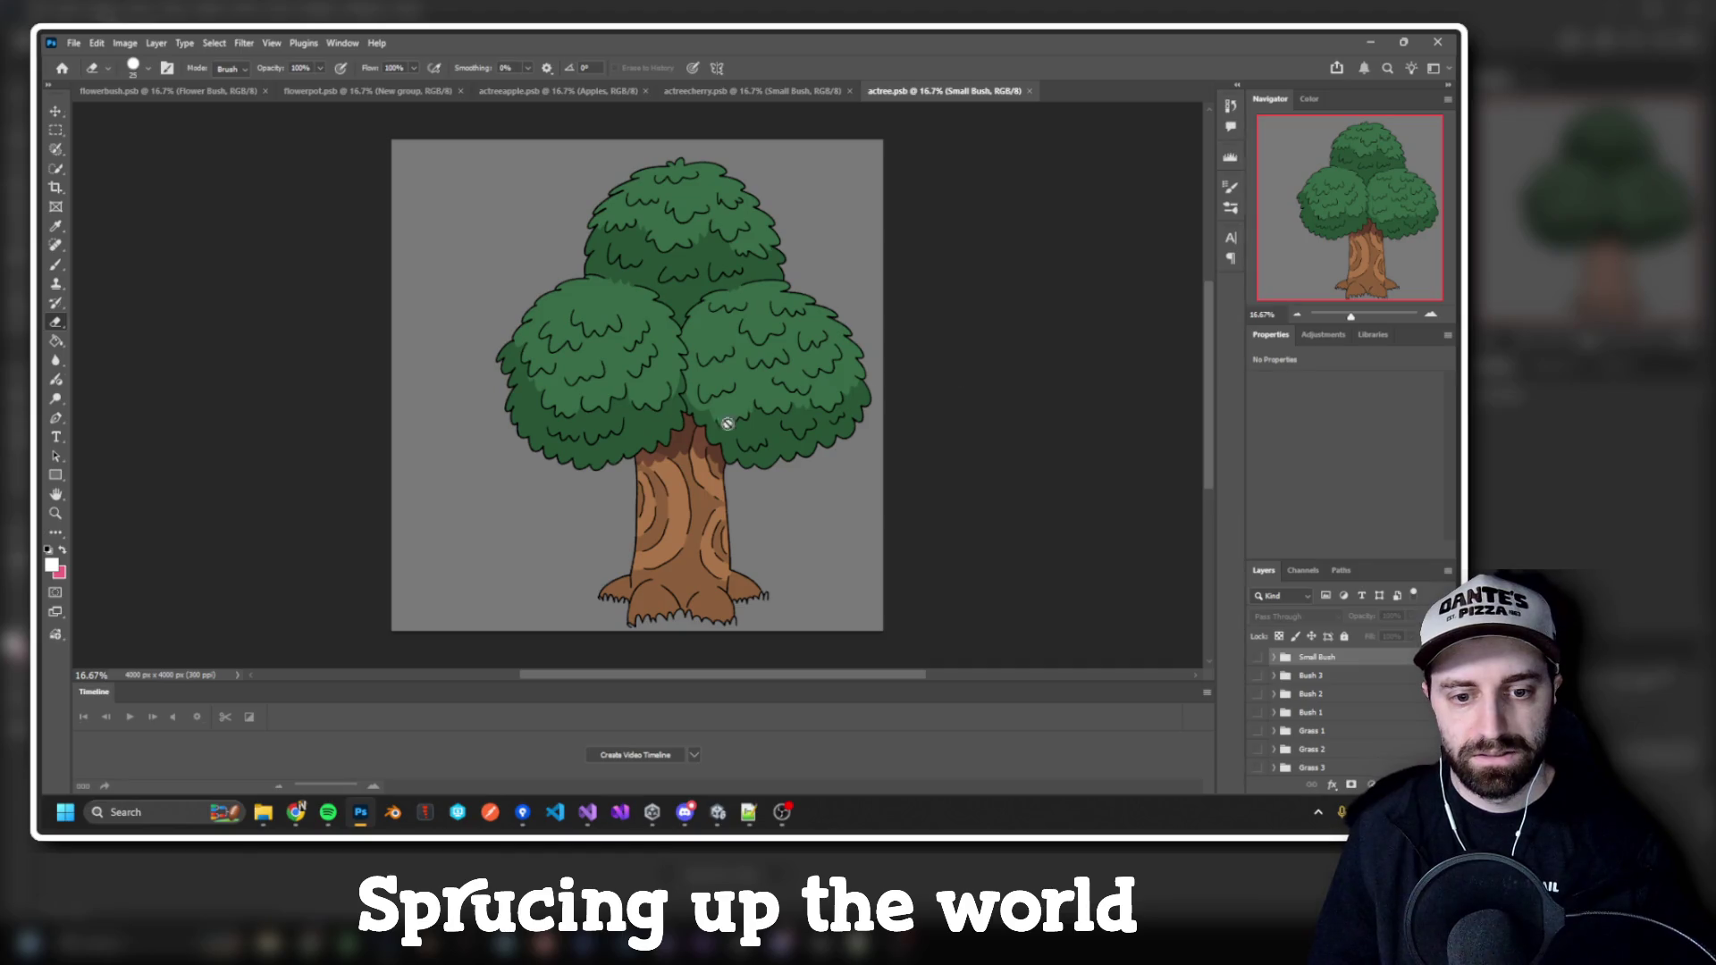
key("alt+Tab")
Step: Open the bush PSB files, bush5 through bush2, in Photoshop
double_click(910, 382)
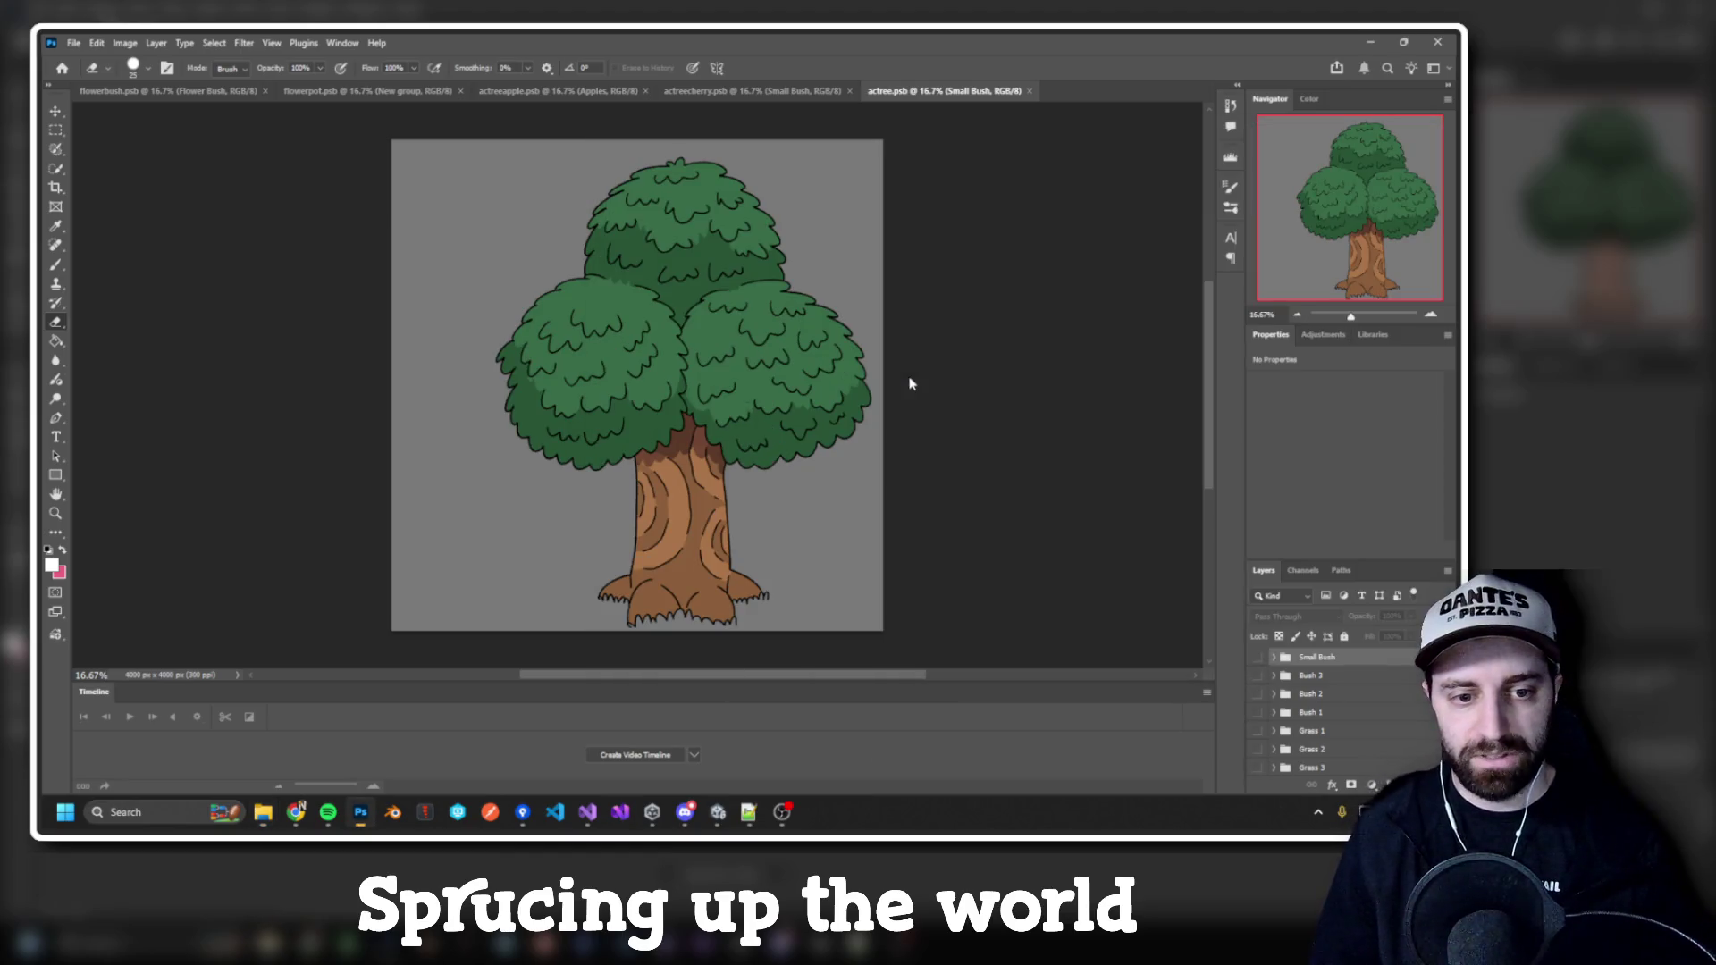
key("alt+Tab")
left_click(901, 404)
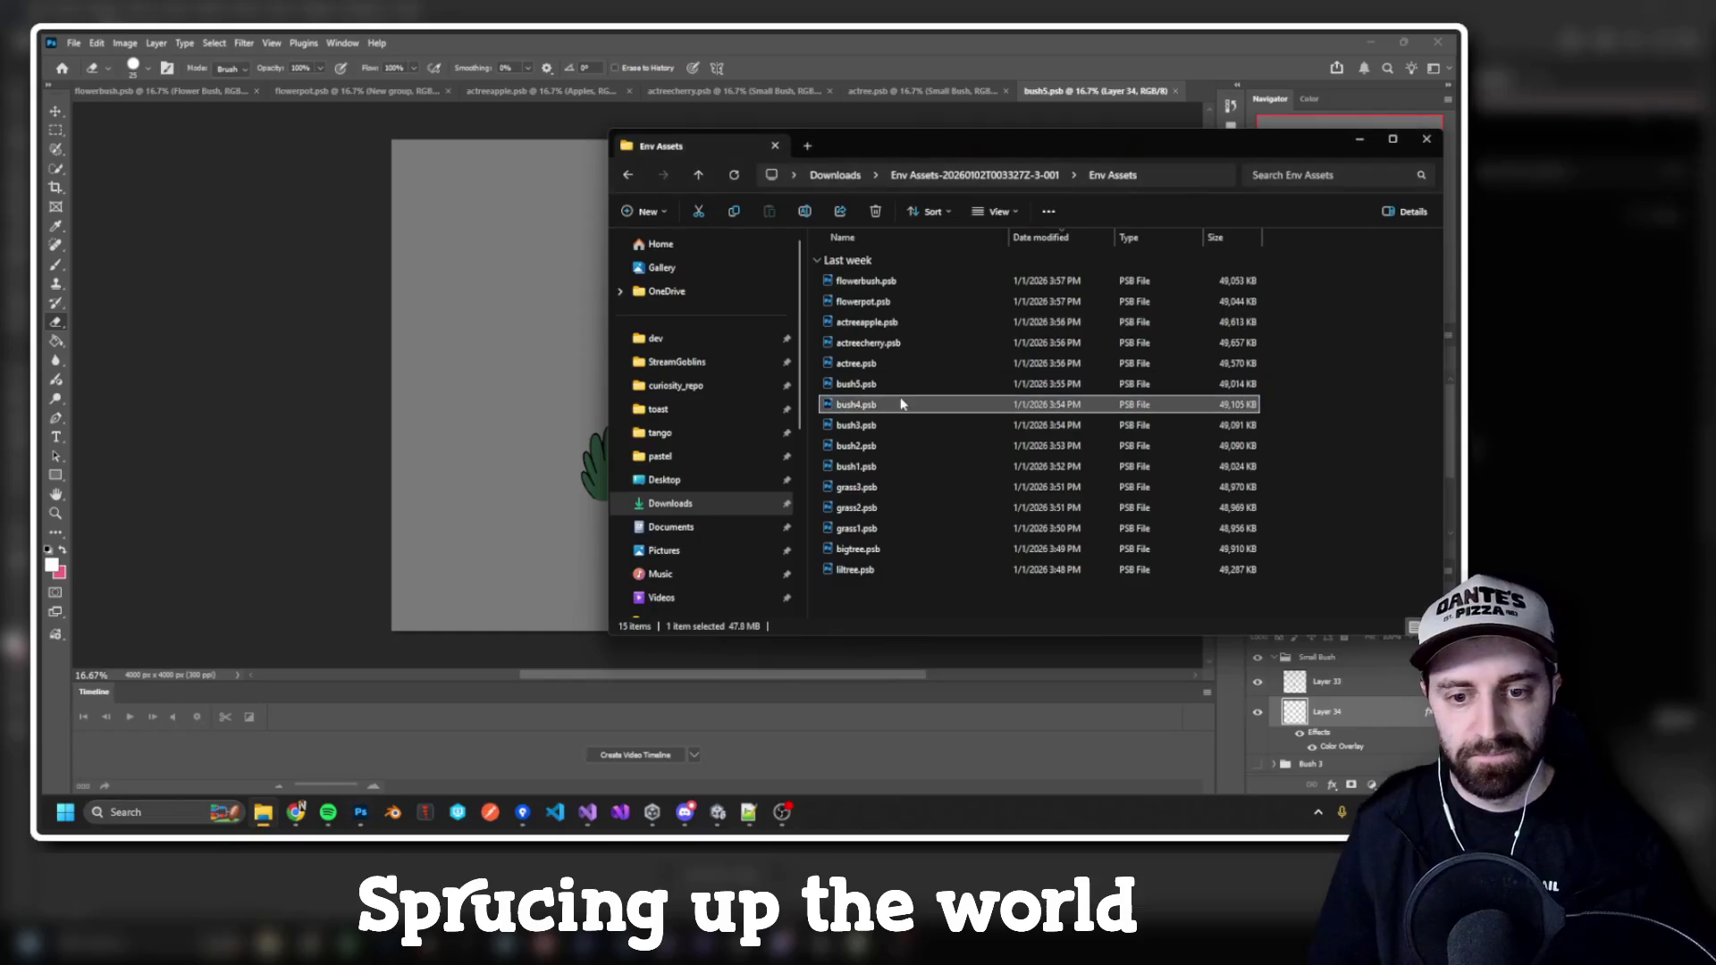
double_click(900, 404)
key("alt+Tab")
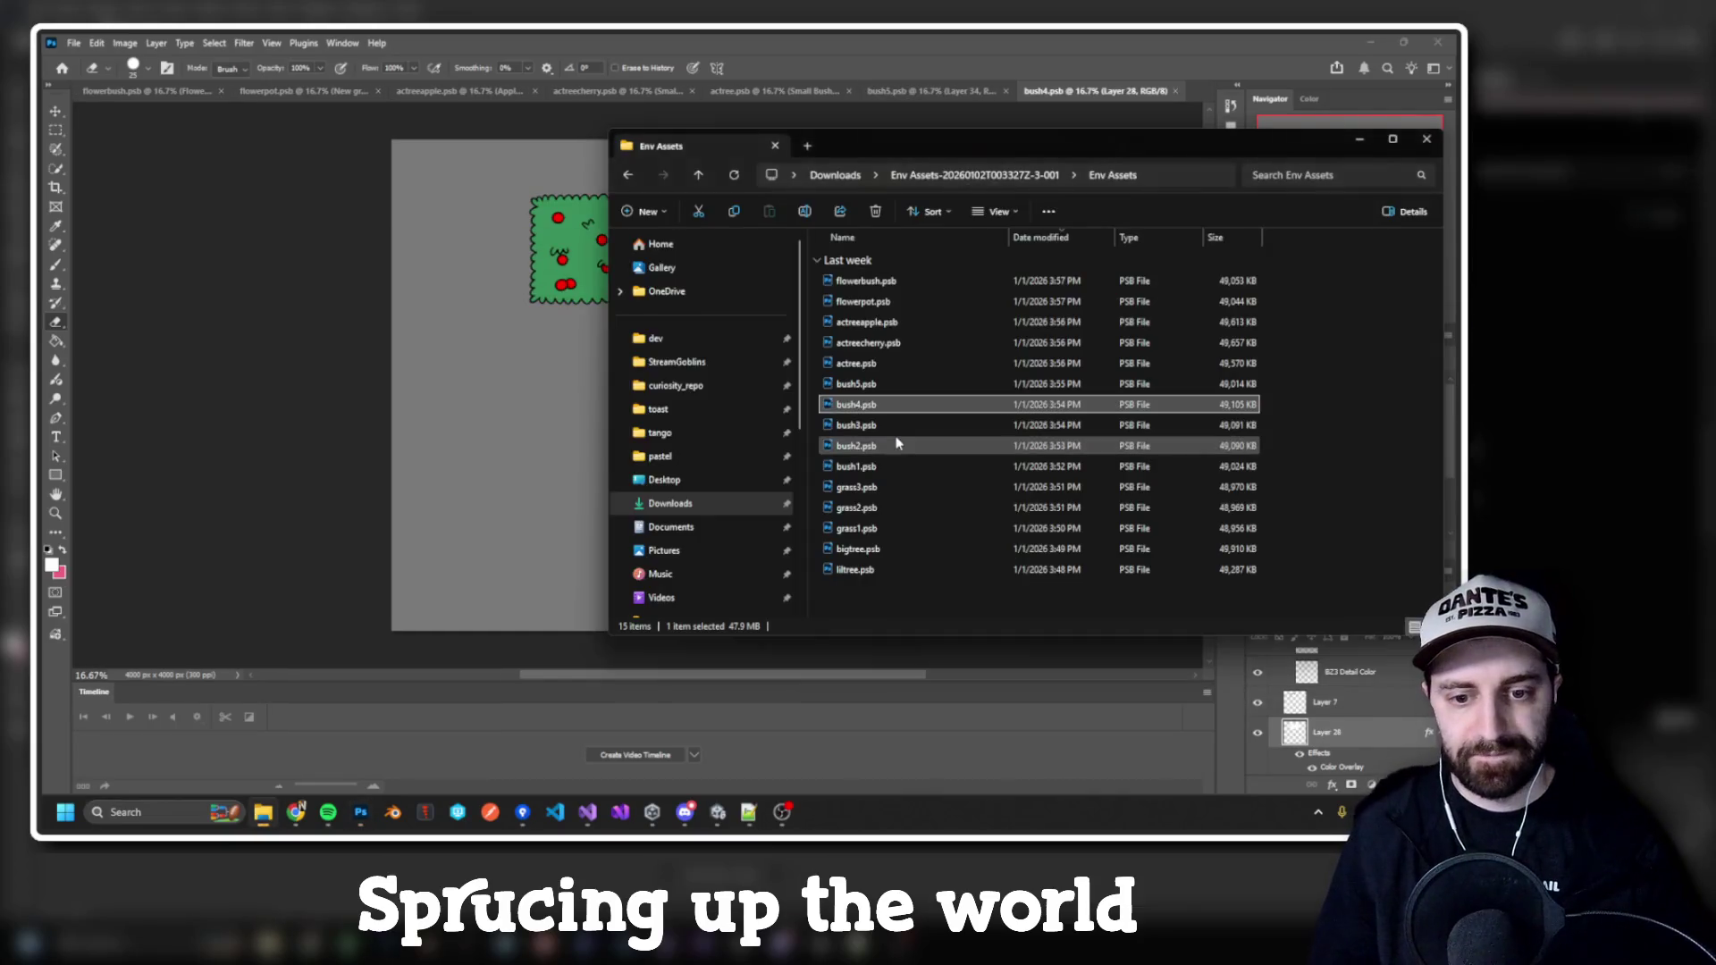
double_click(897, 427)
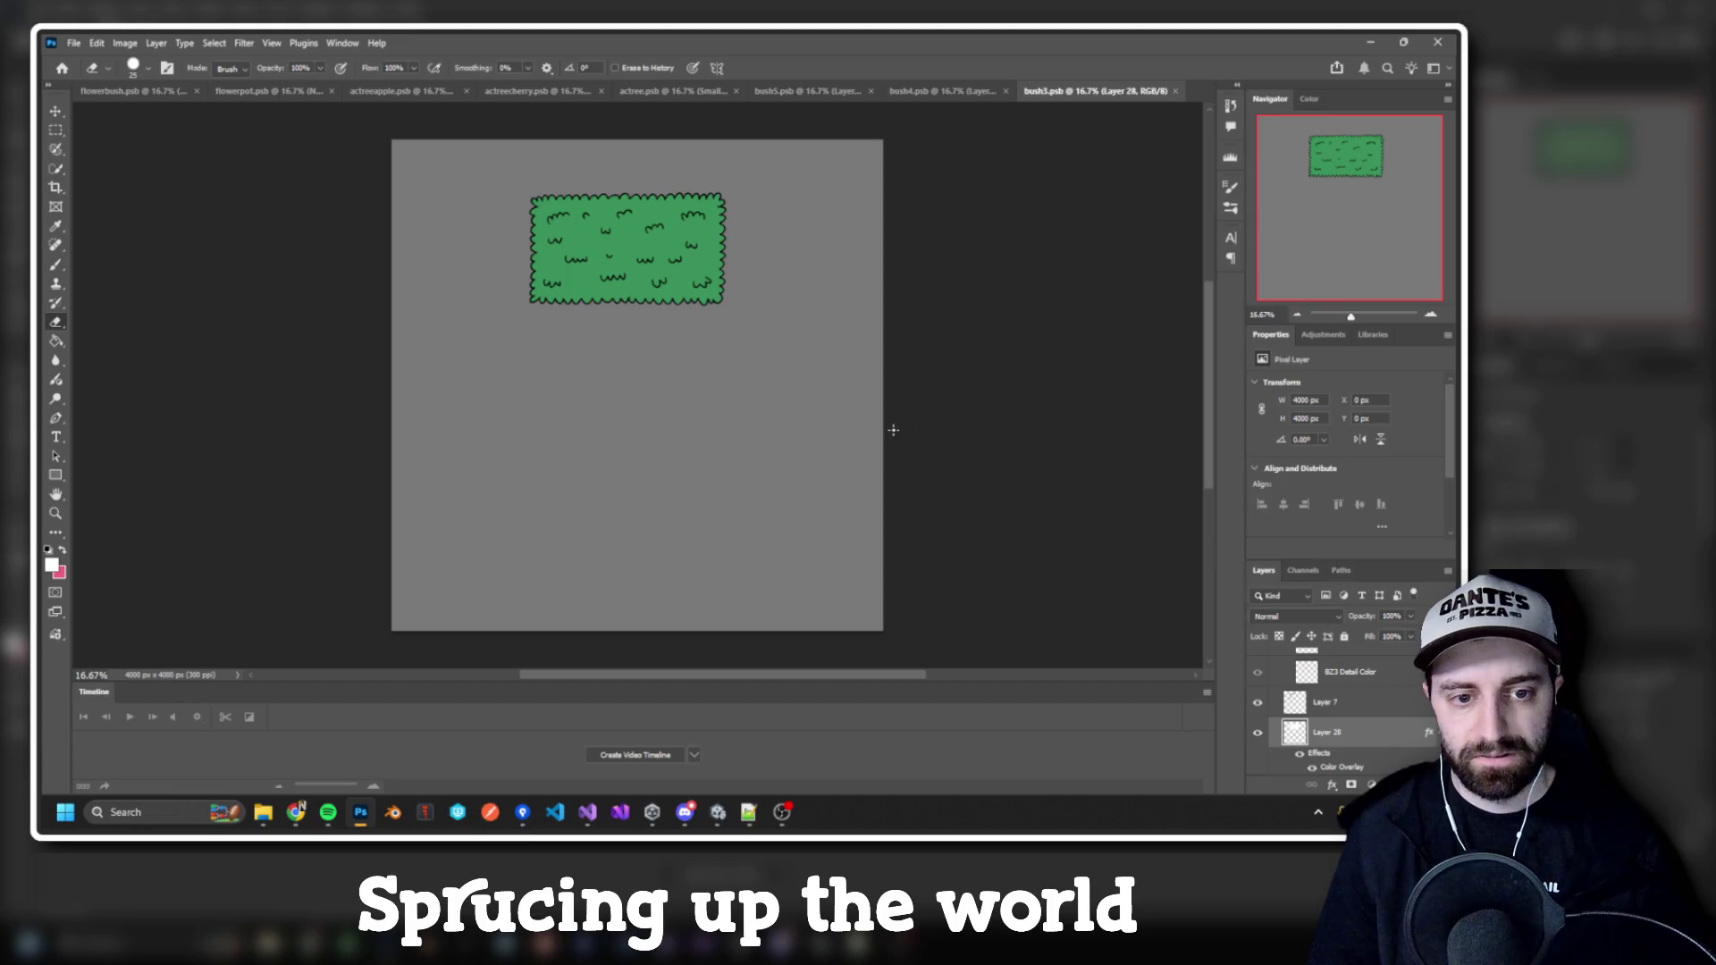
key("alt+Tab")
double_click(896, 447)
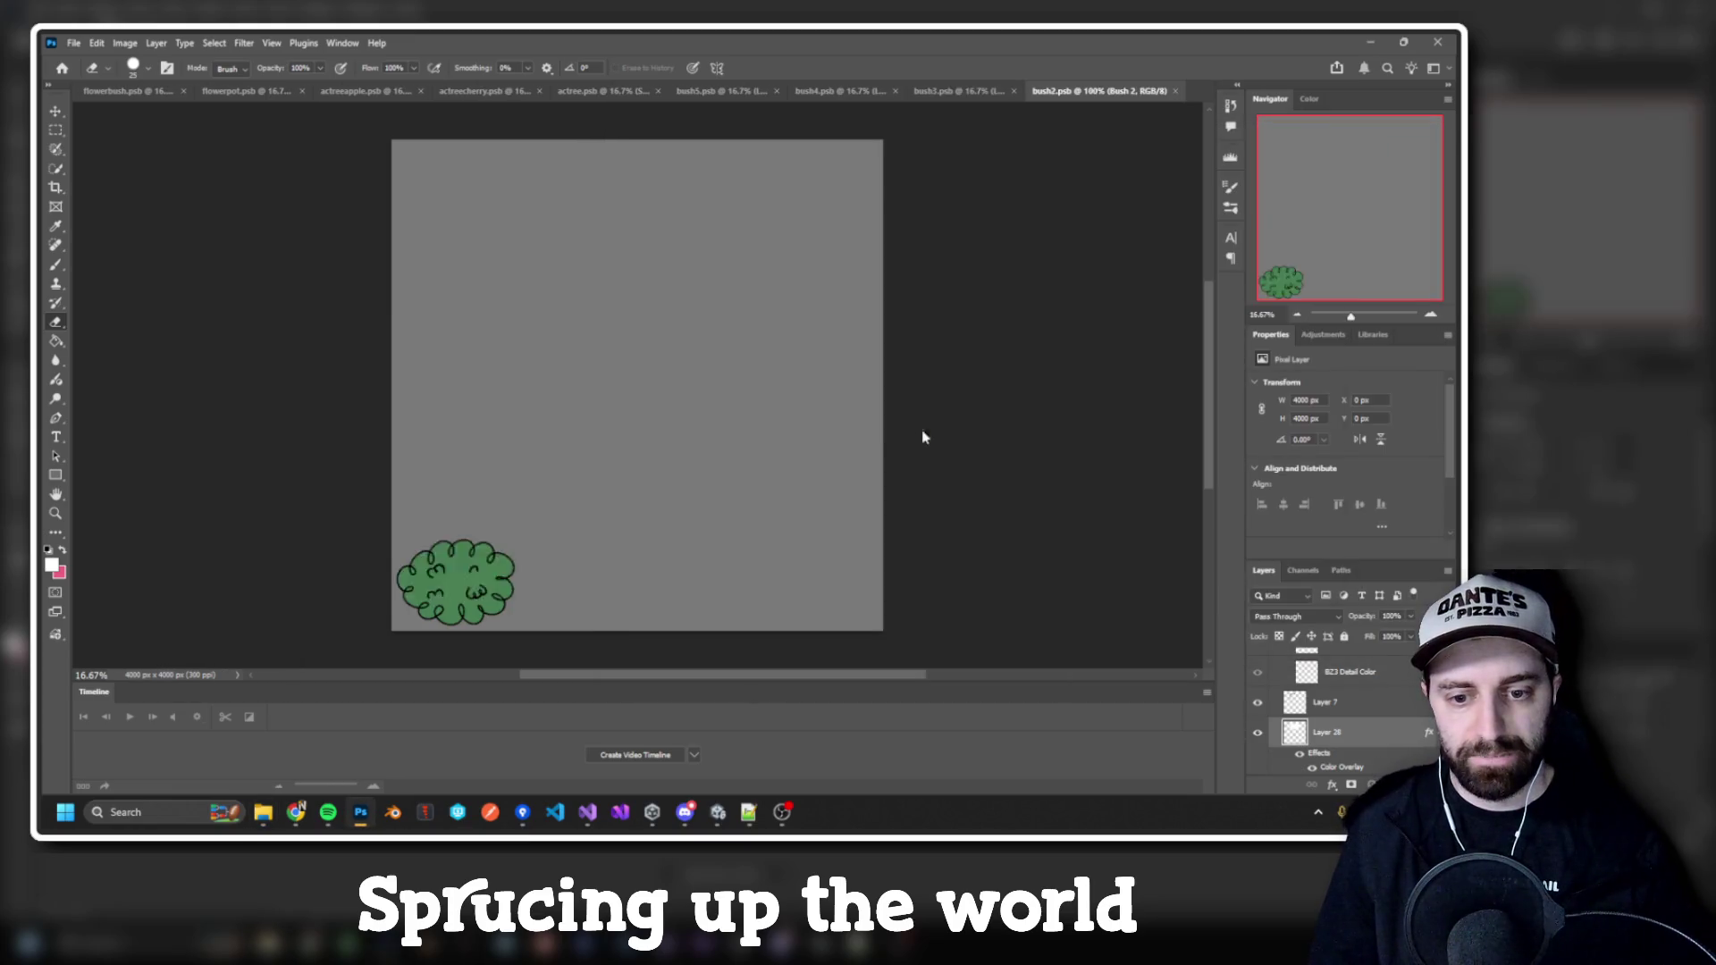
key("alt+Tab")
Step: Open grass3, grass2, grass1, bigtree and liltree PSB files in Photoshop
double_click(894, 487)
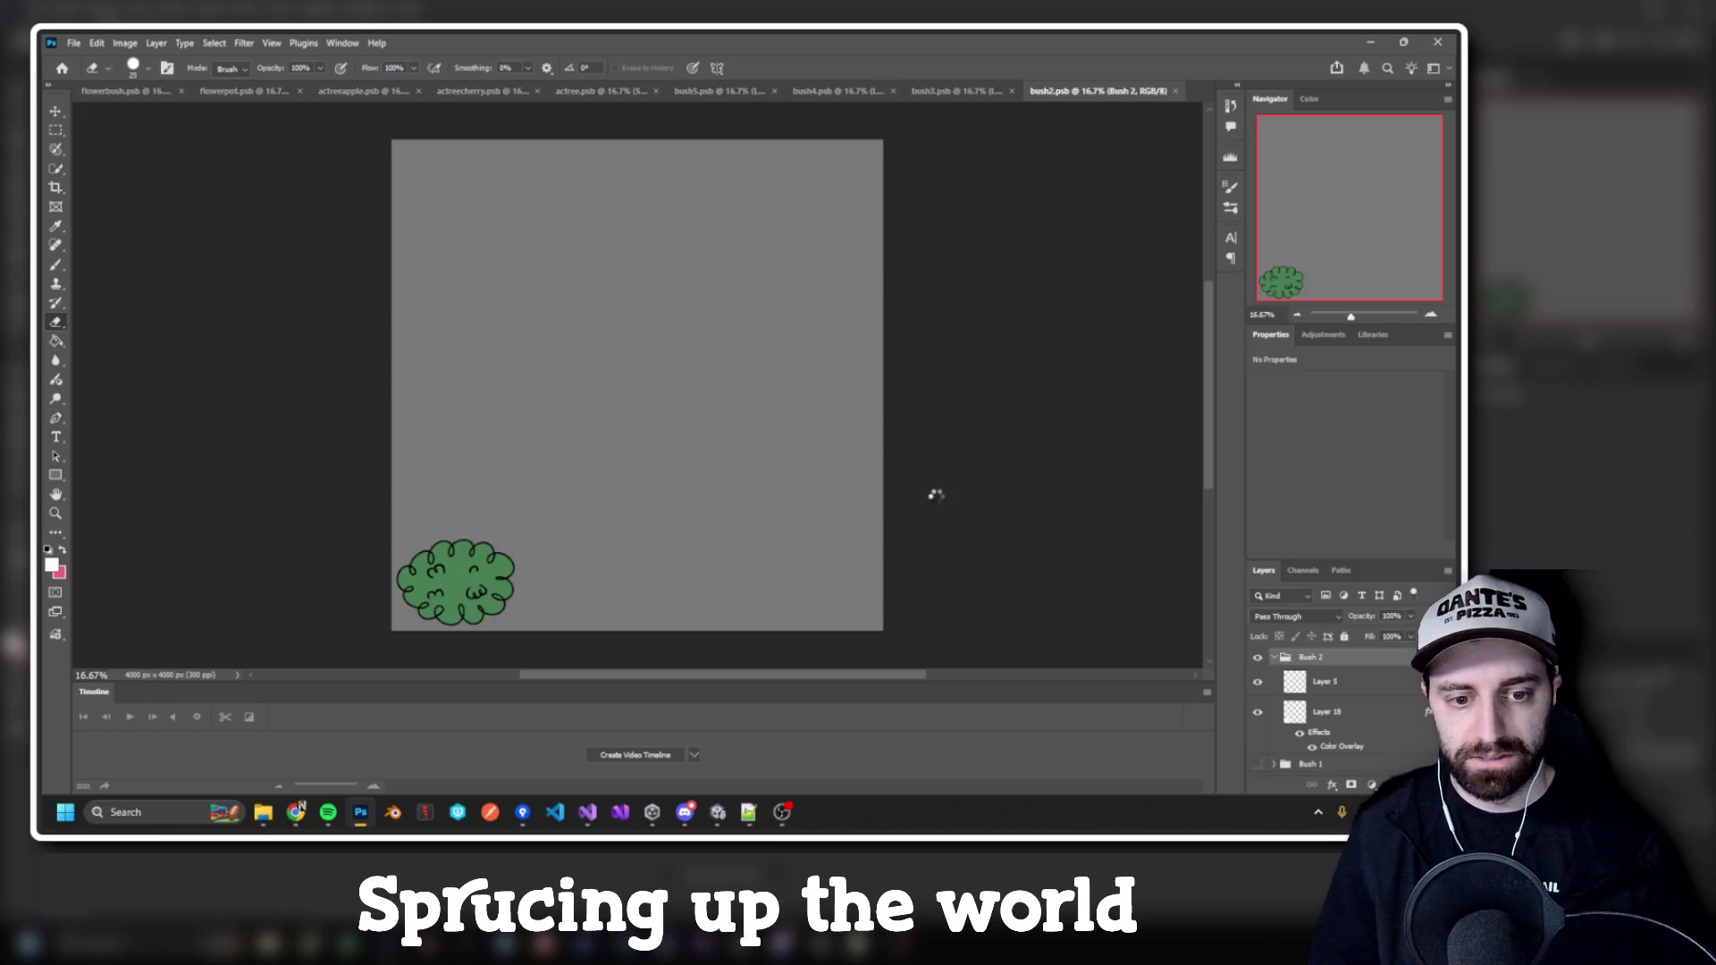
key("alt+Tab")
double_click(921, 505)
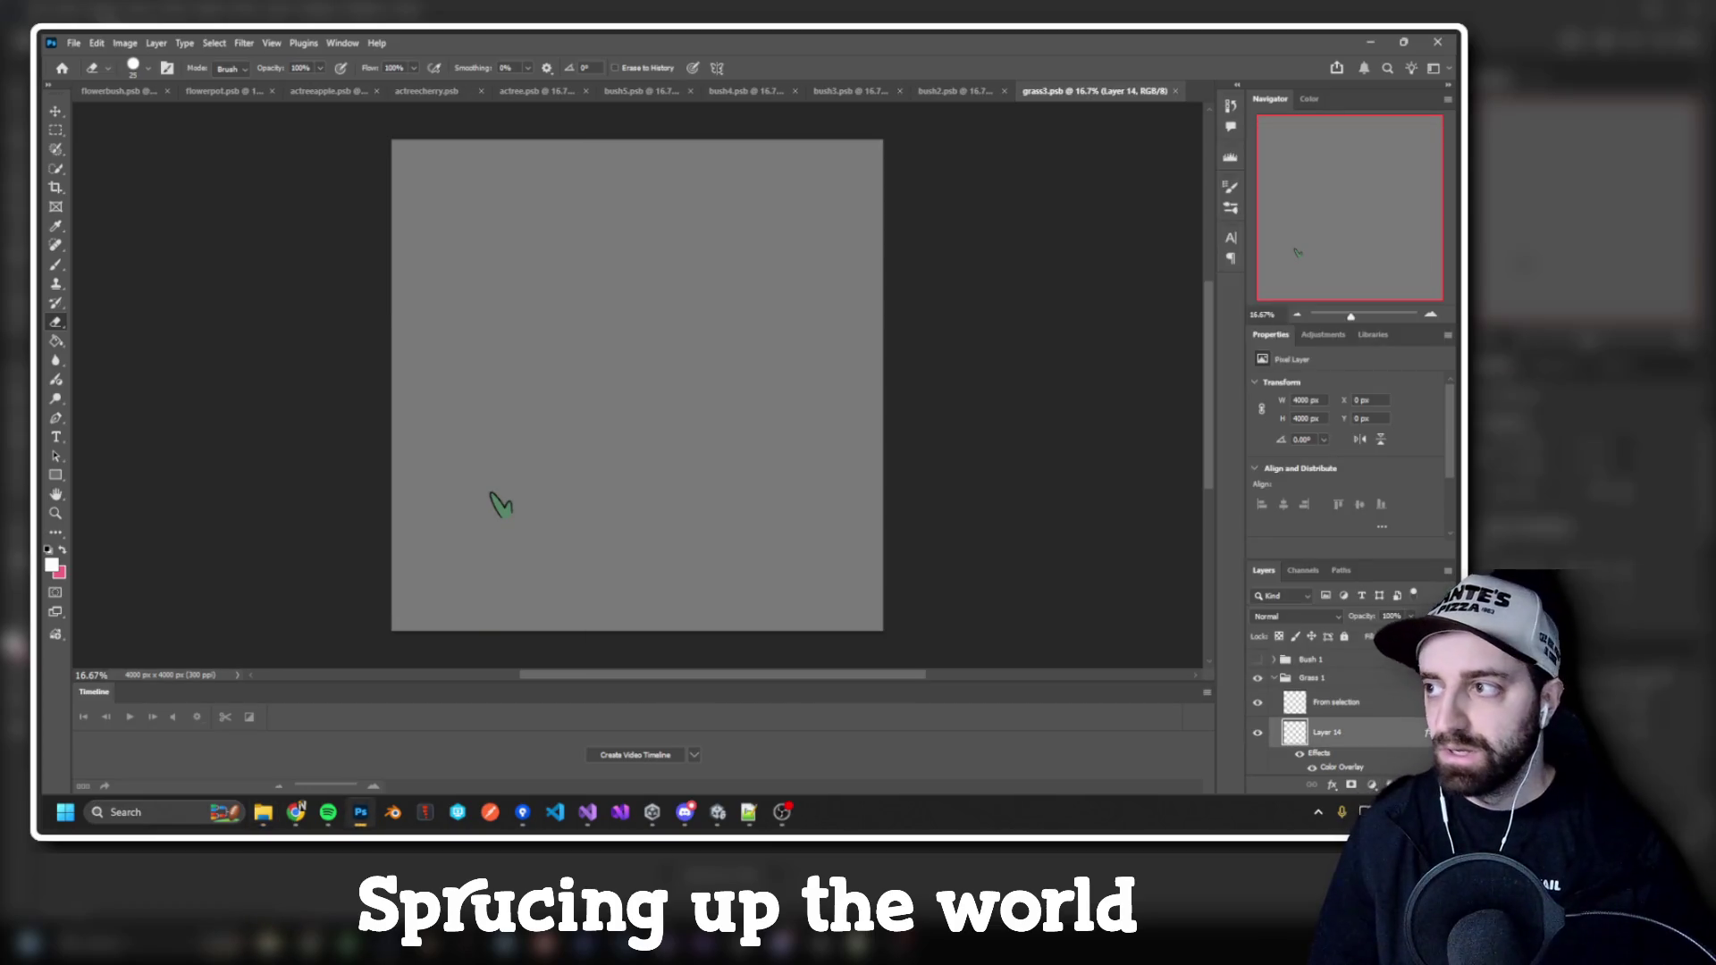
key("alt+Tab")
key("alt+Tab")
key("alt+Tab")
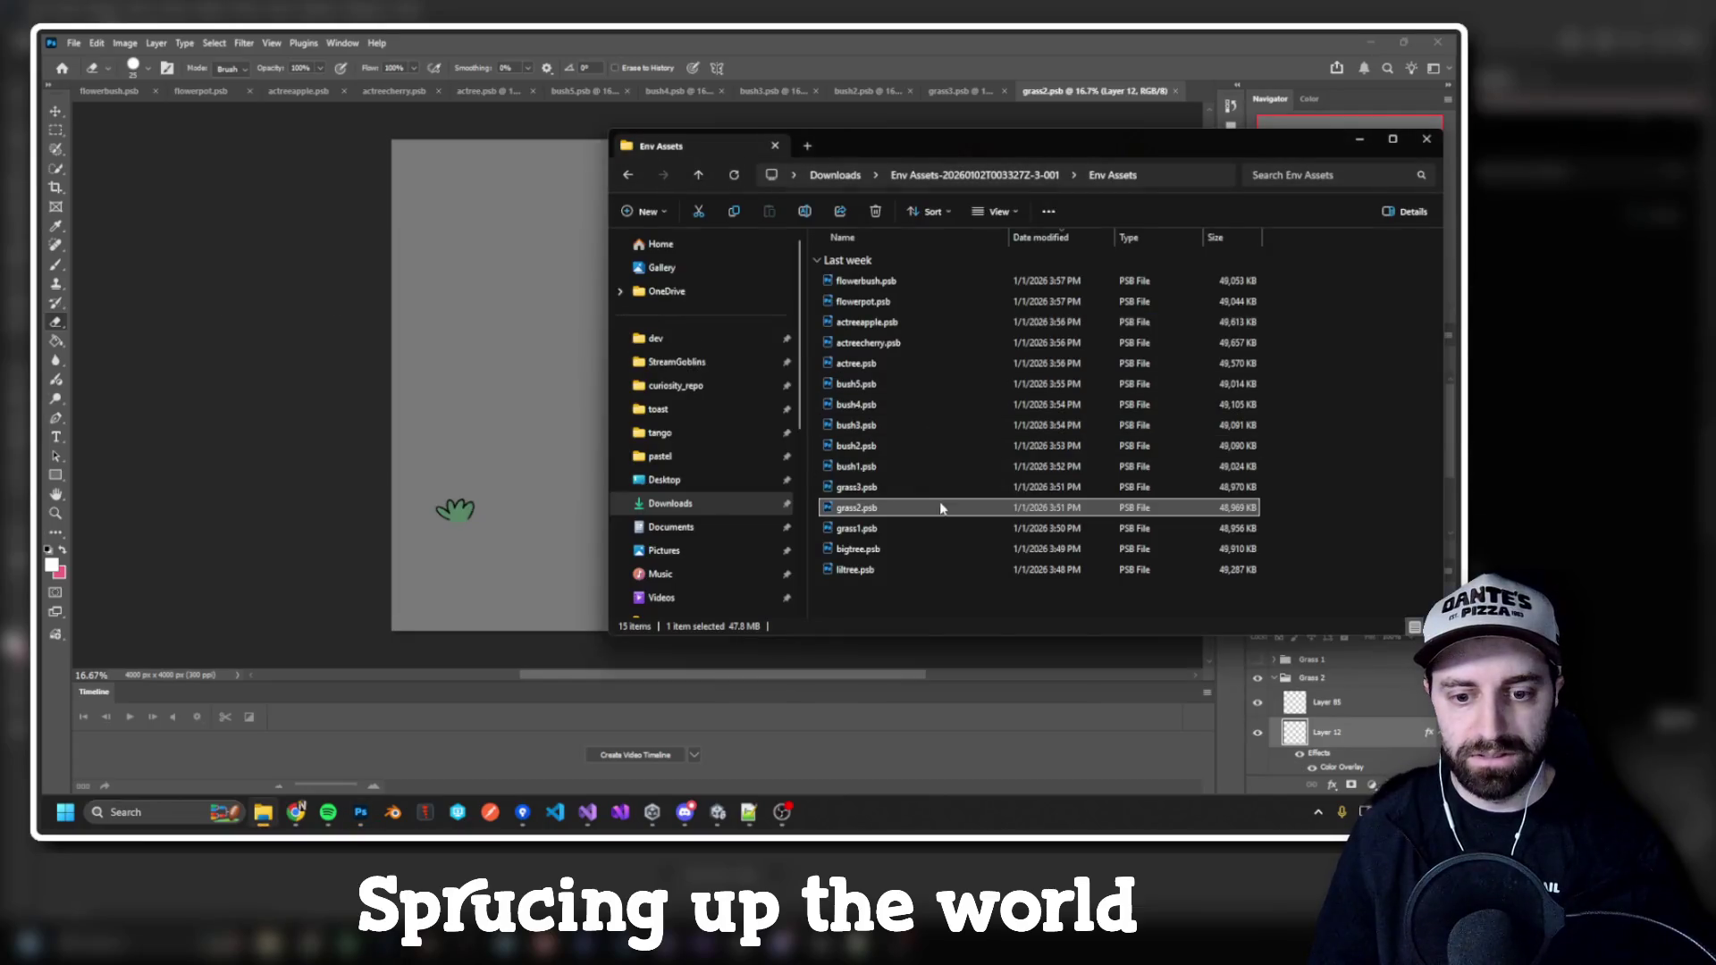
left_click(914, 529)
double_click(913, 532)
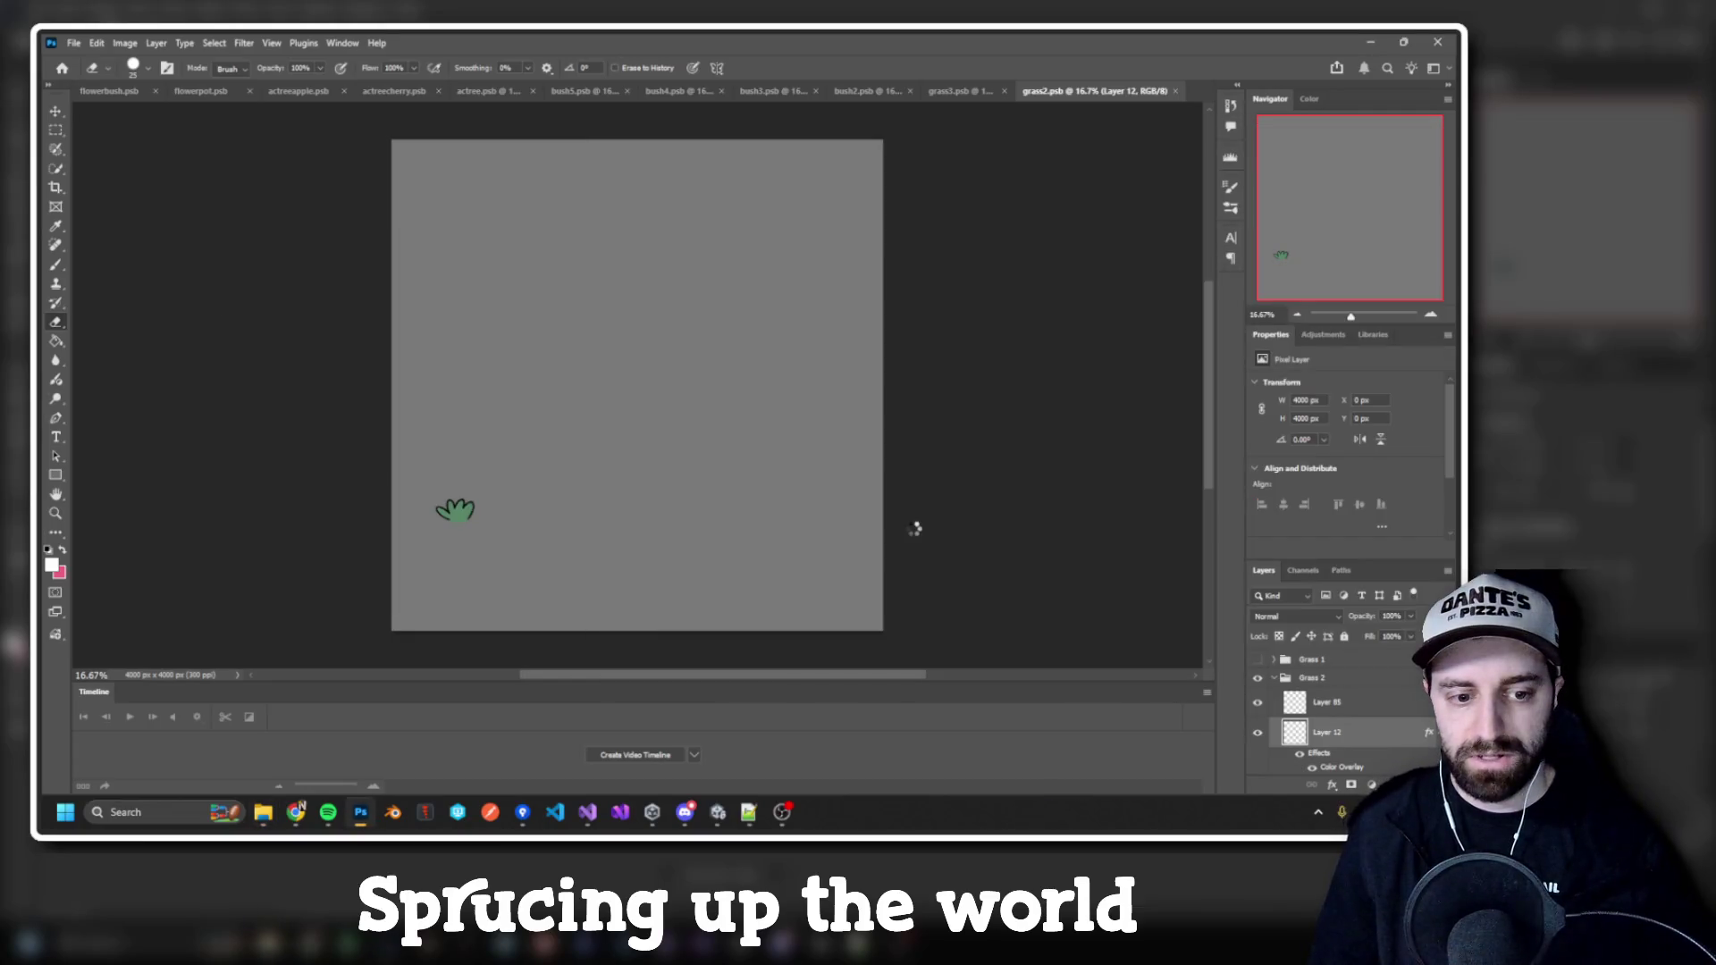
key("alt+Tab")
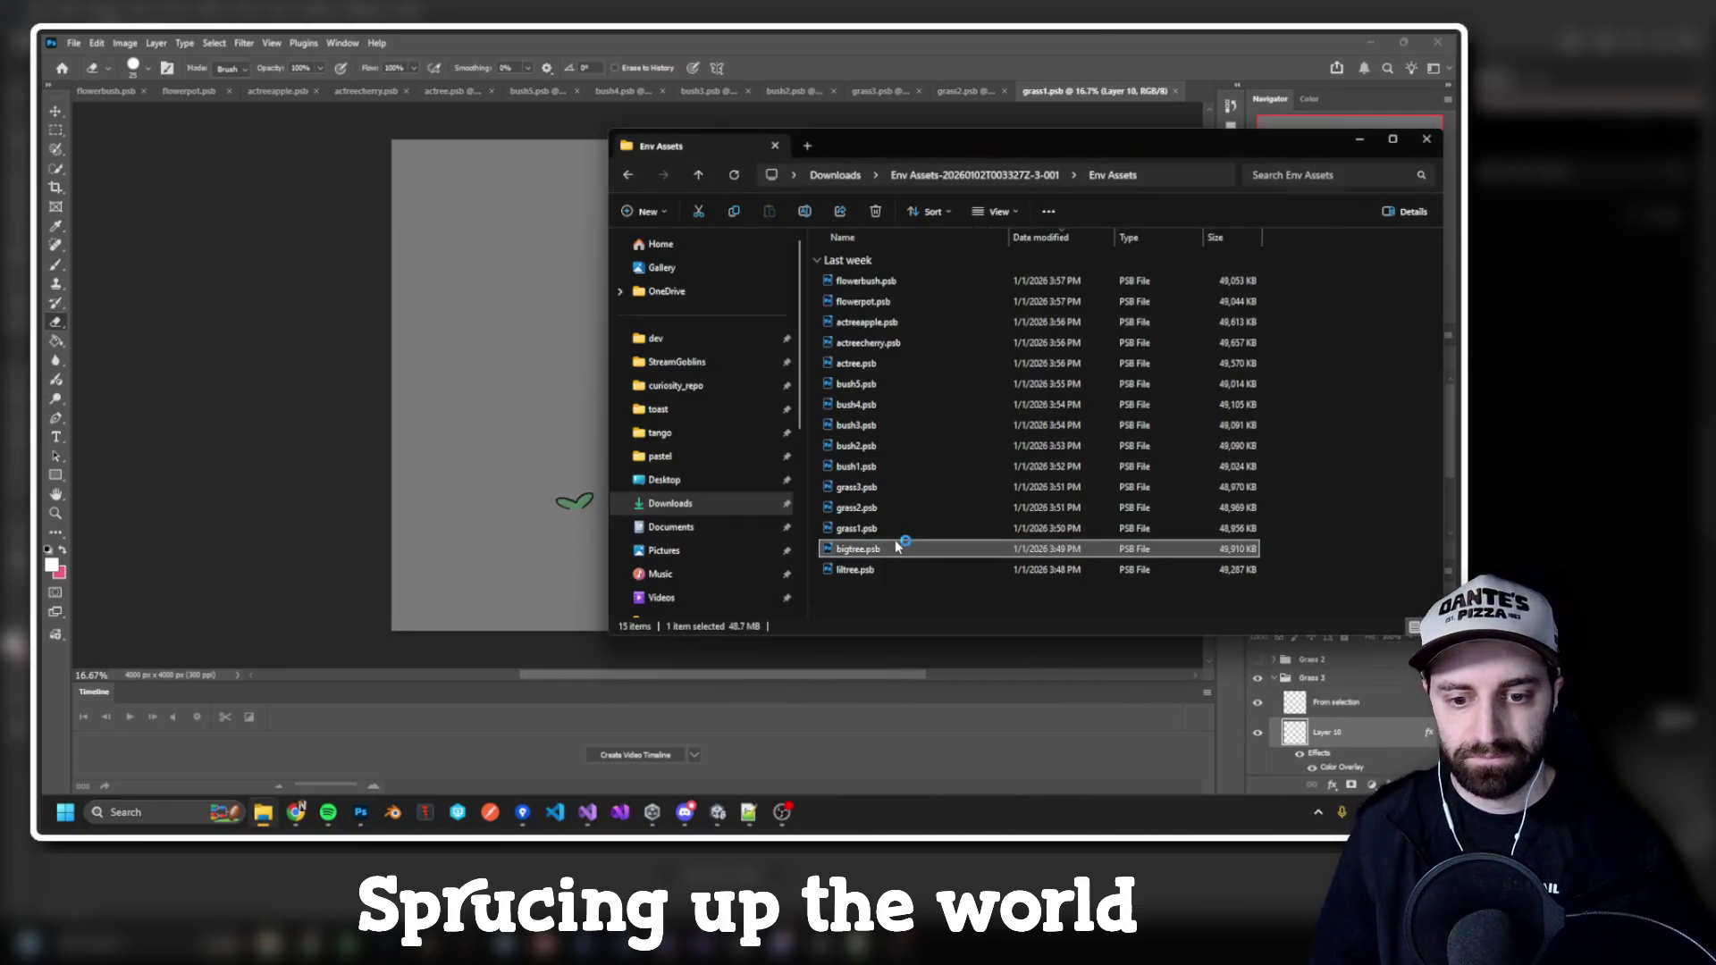
double_click(898, 542)
key("alt+Tab")
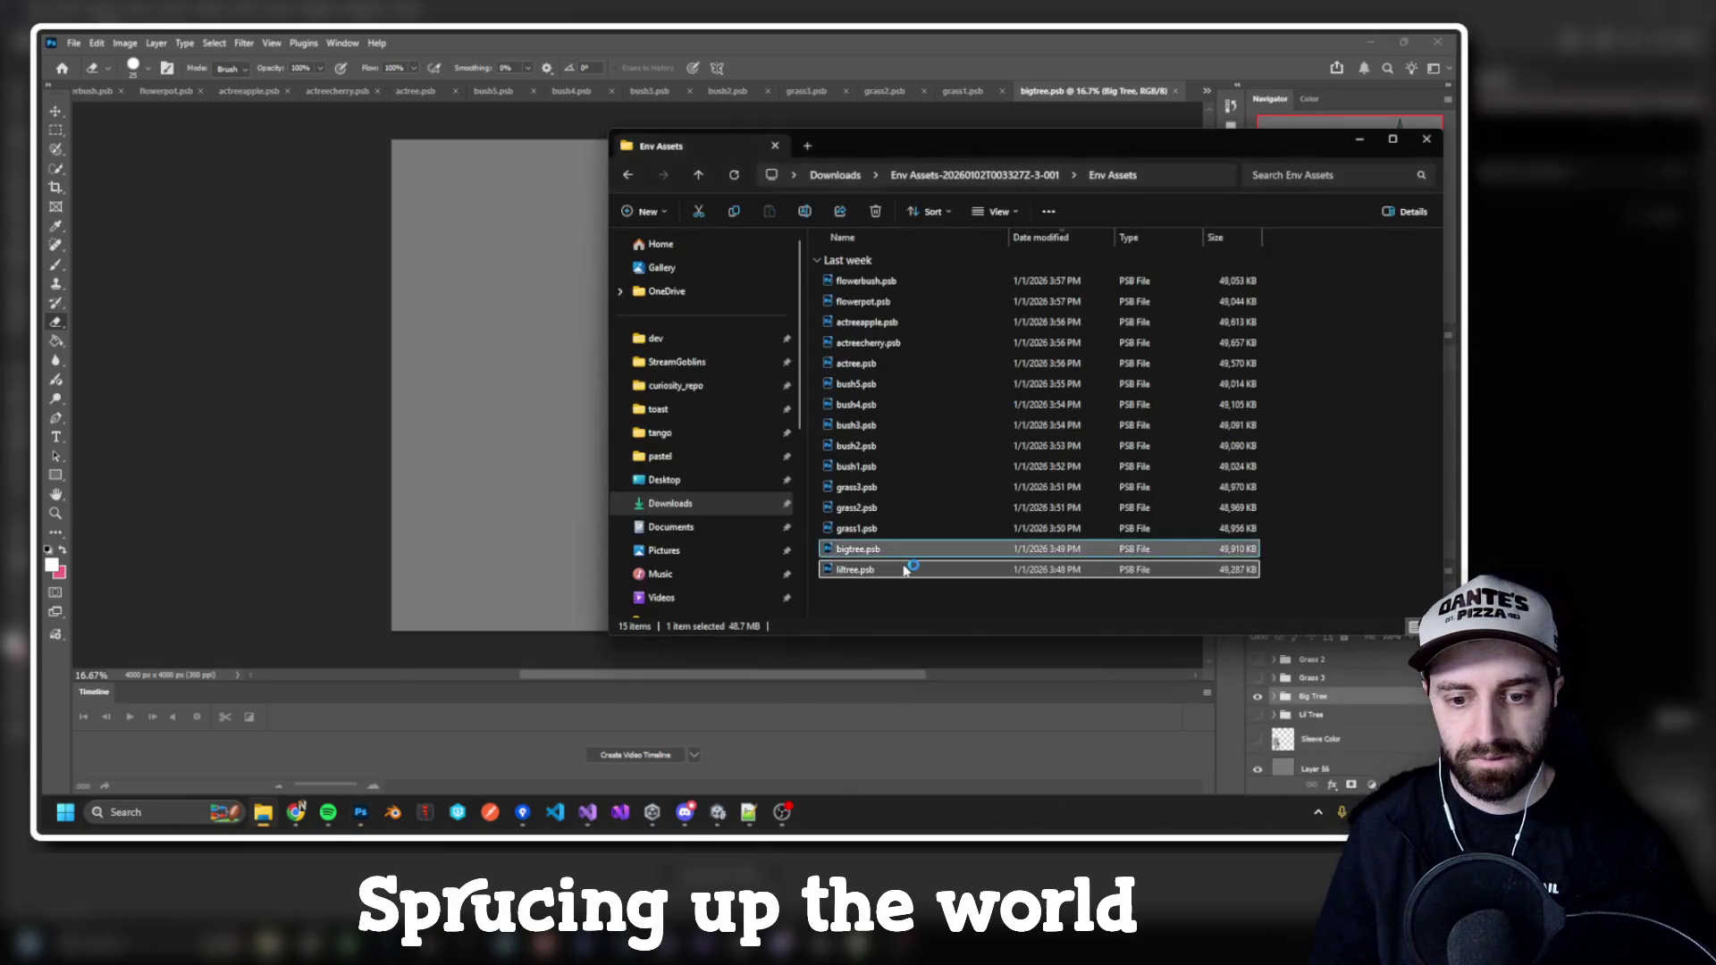
double_click(904, 562)
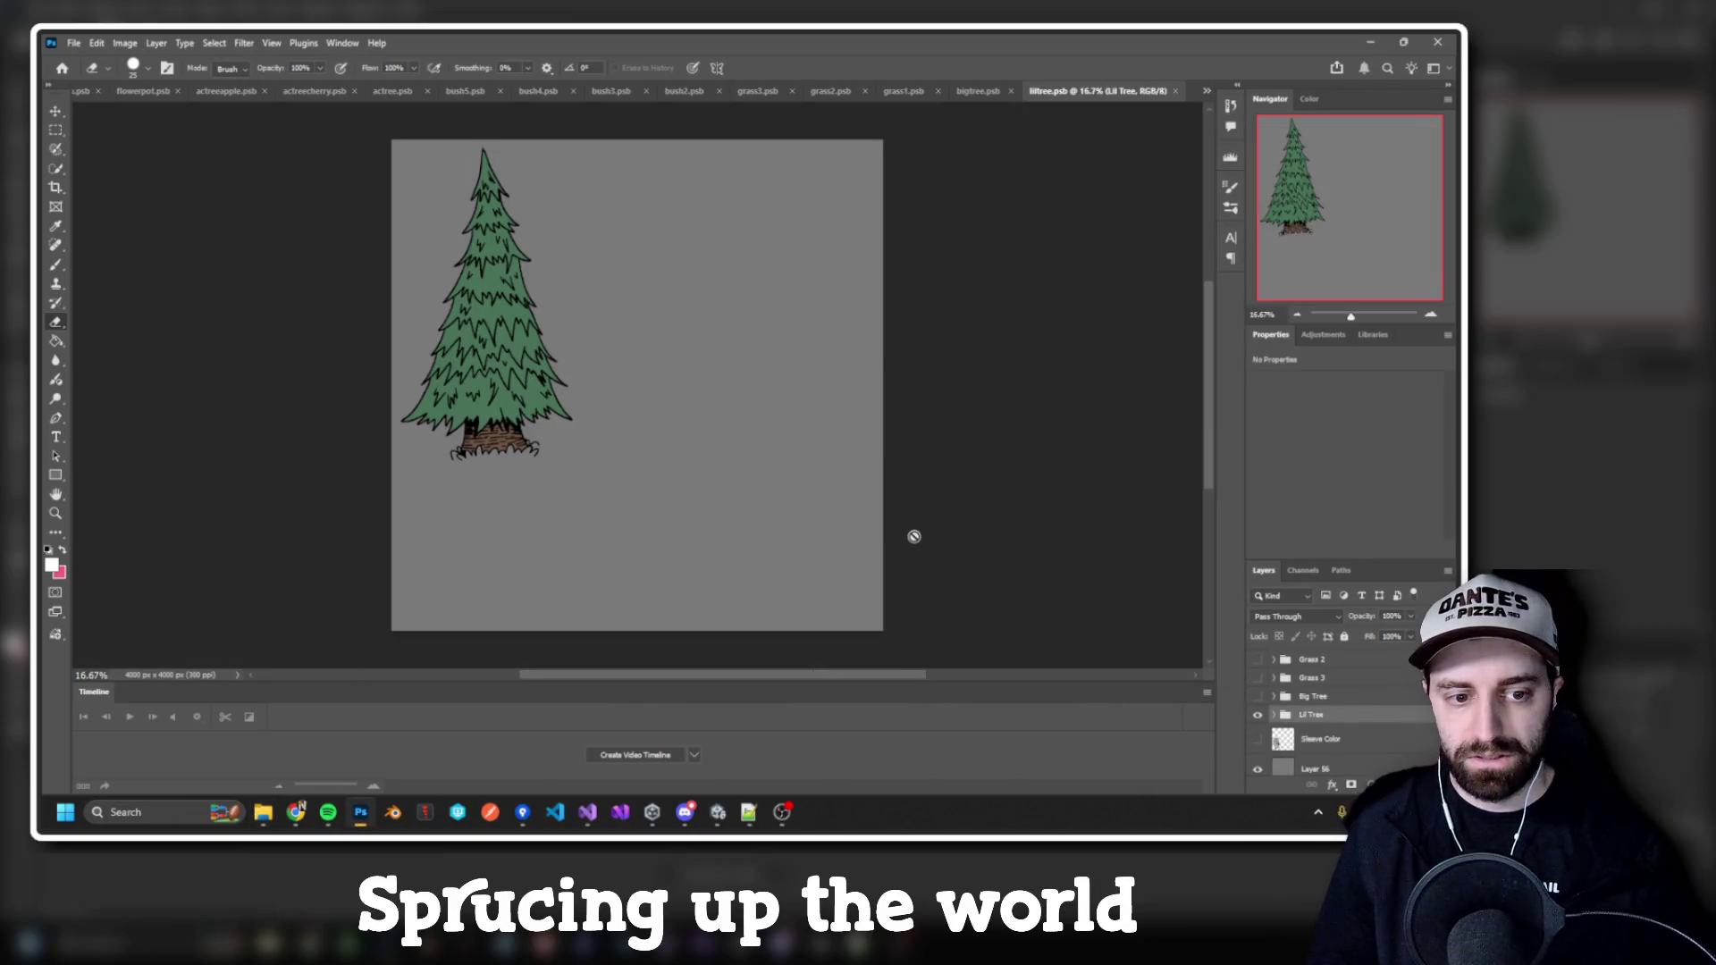
key("alt+Tab")
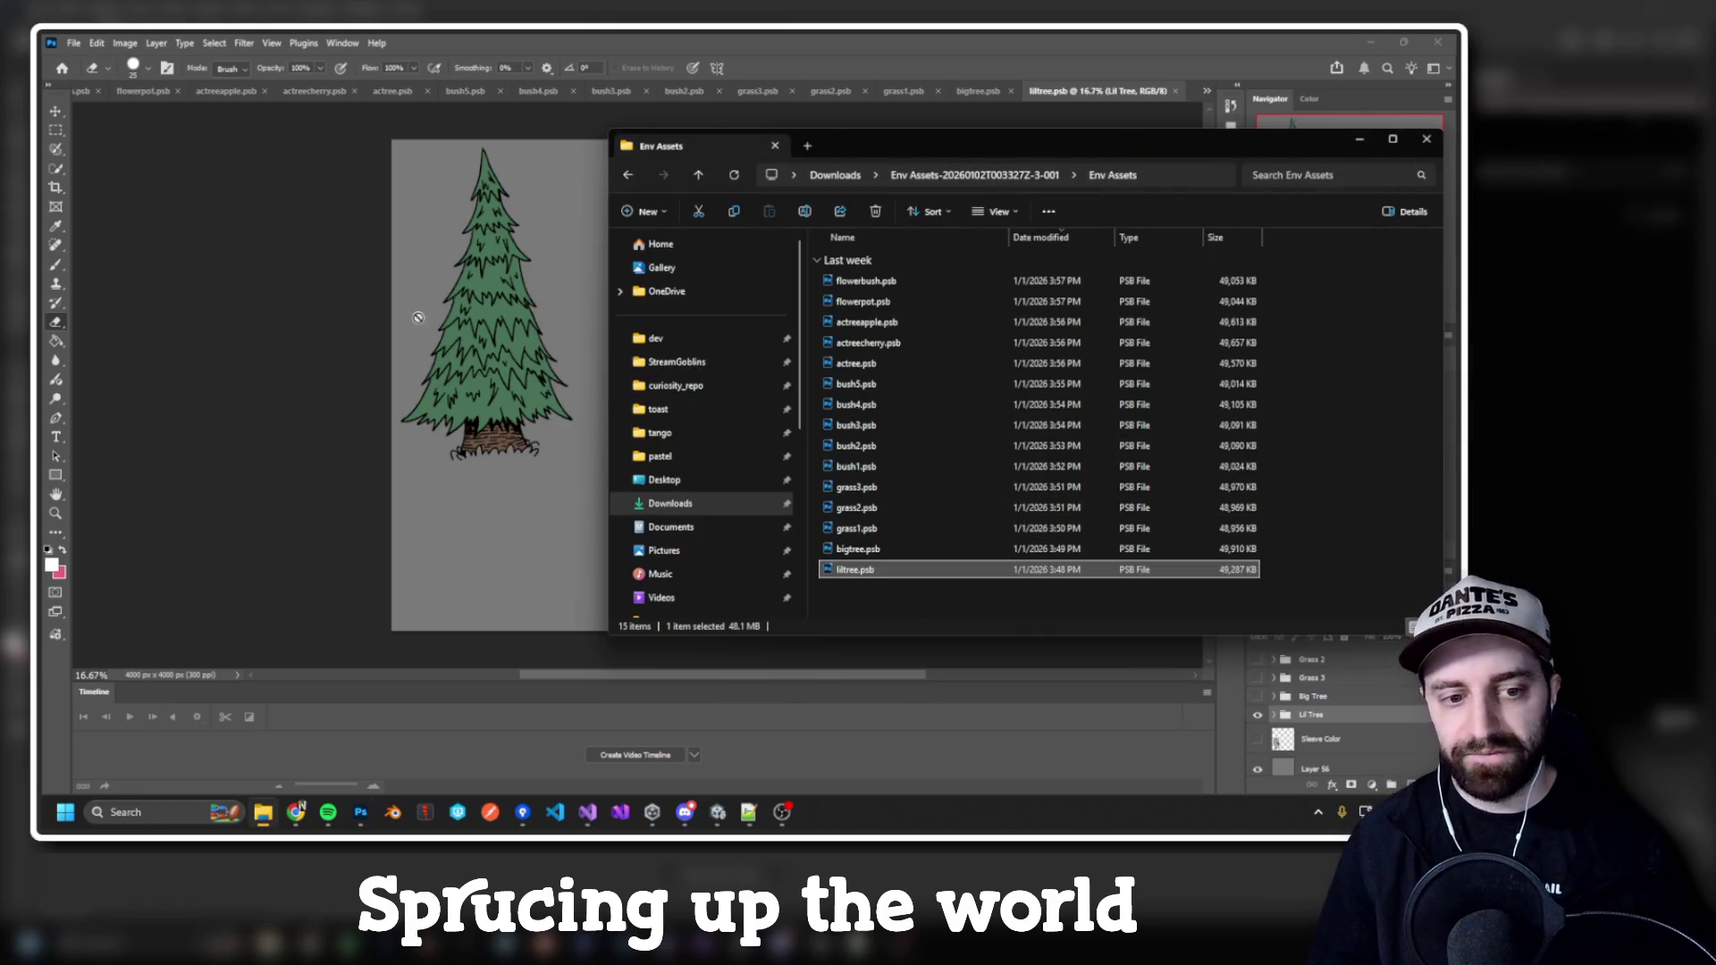
Step: Review the bigtree.psb pine tree artwork, briefly checking the browser window
double_click(860, 548)
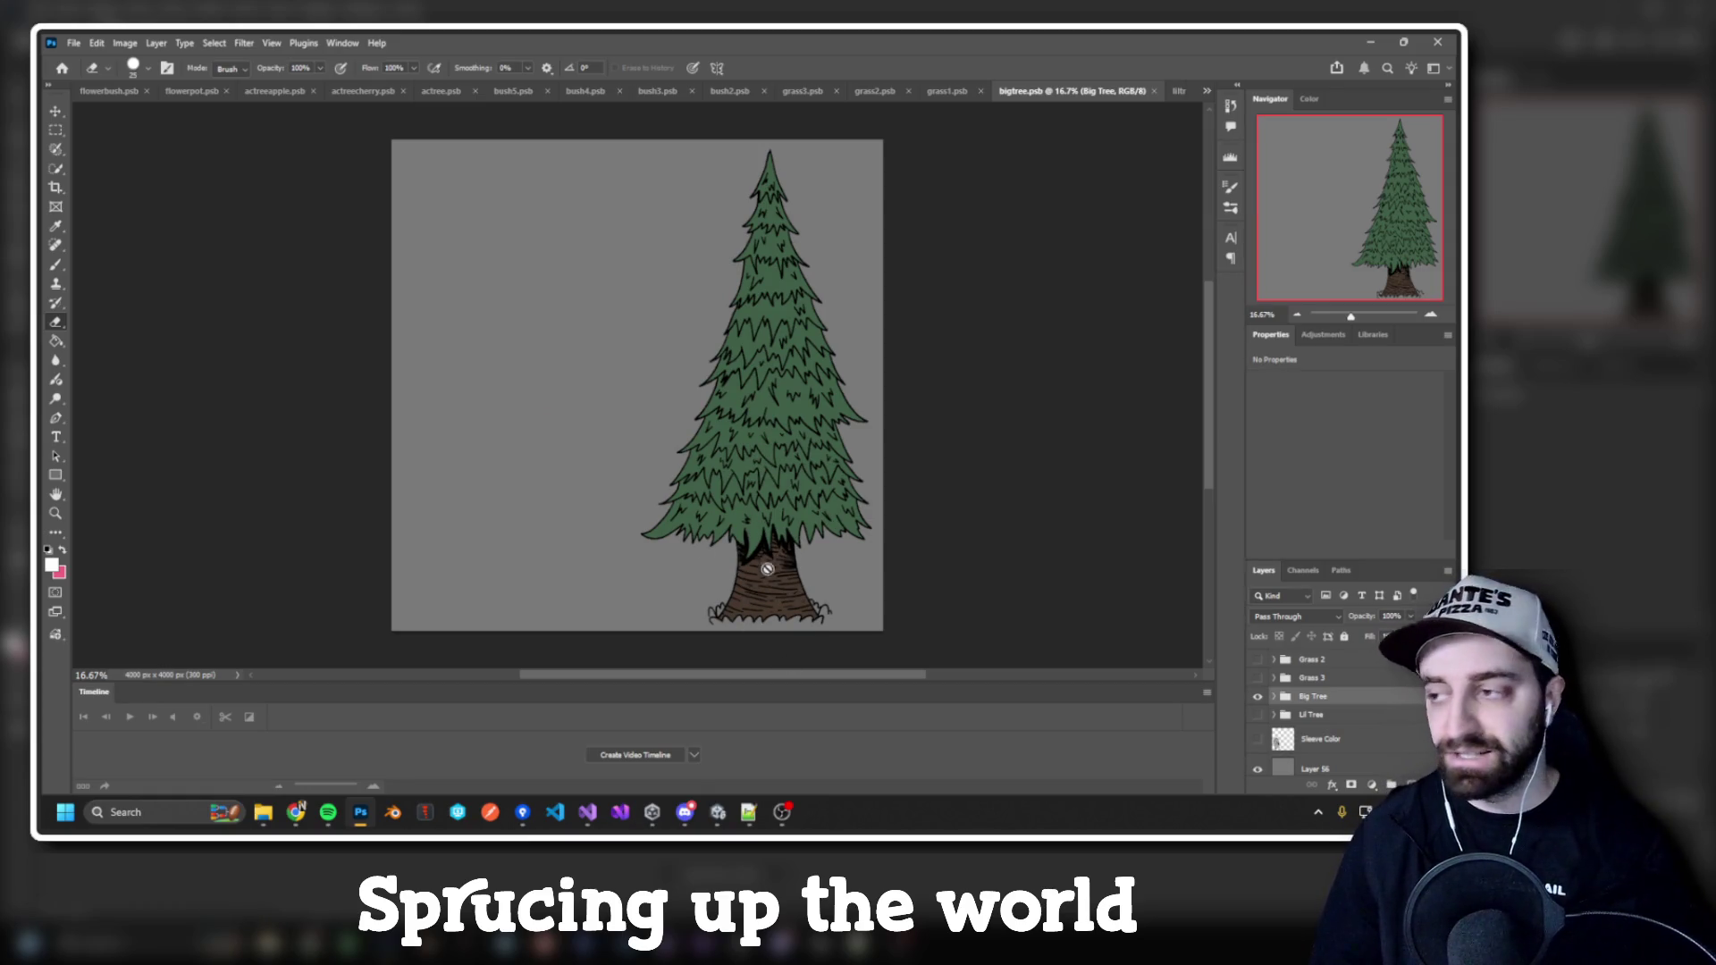
key("alt+Tab")
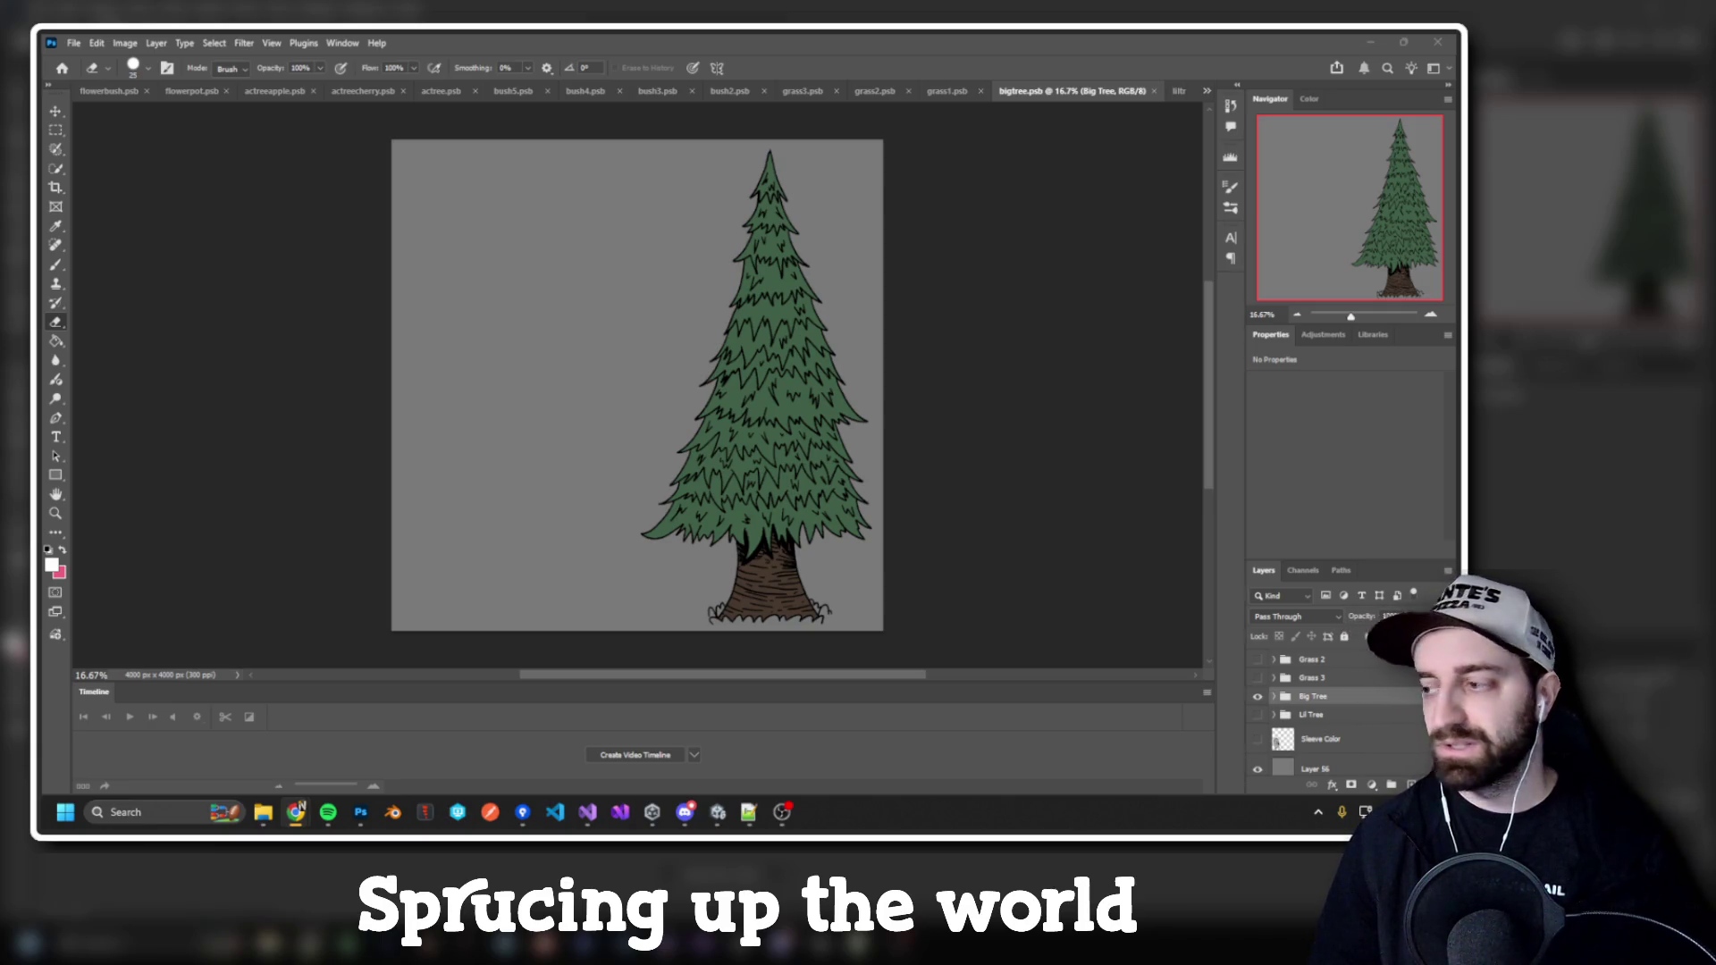
key("alt+Tab")
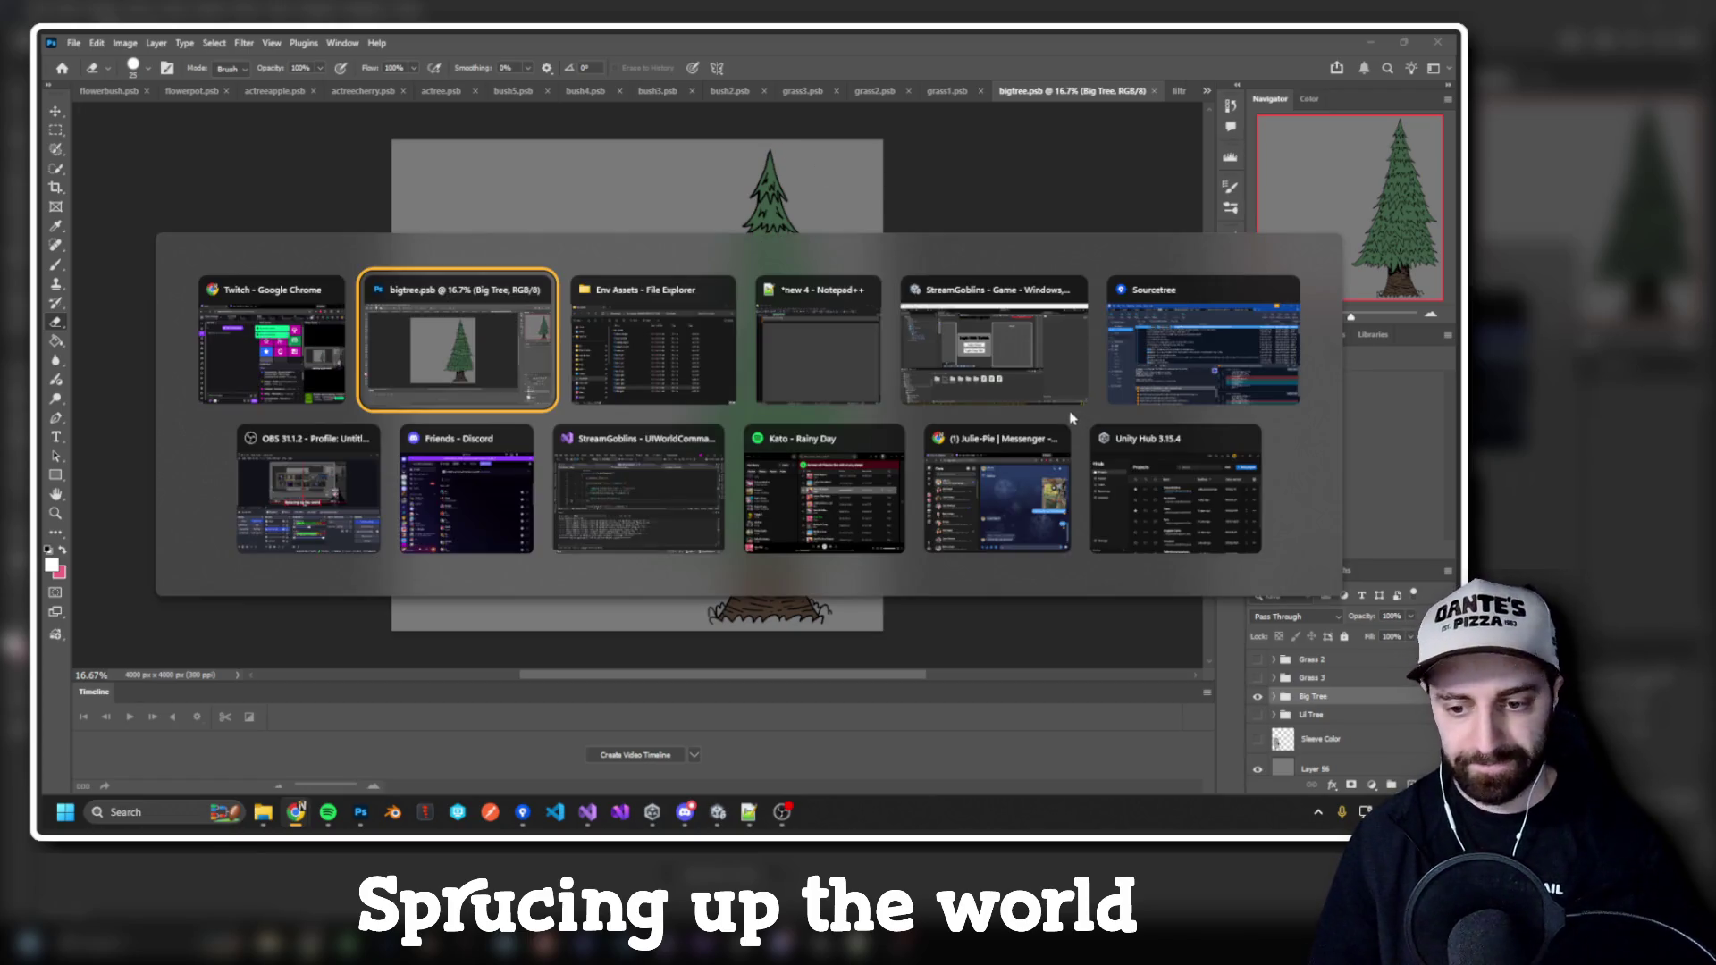
key("alt+Tab")
key("alt+Tab")
key("alt+Tab")
key("alt+Tab")
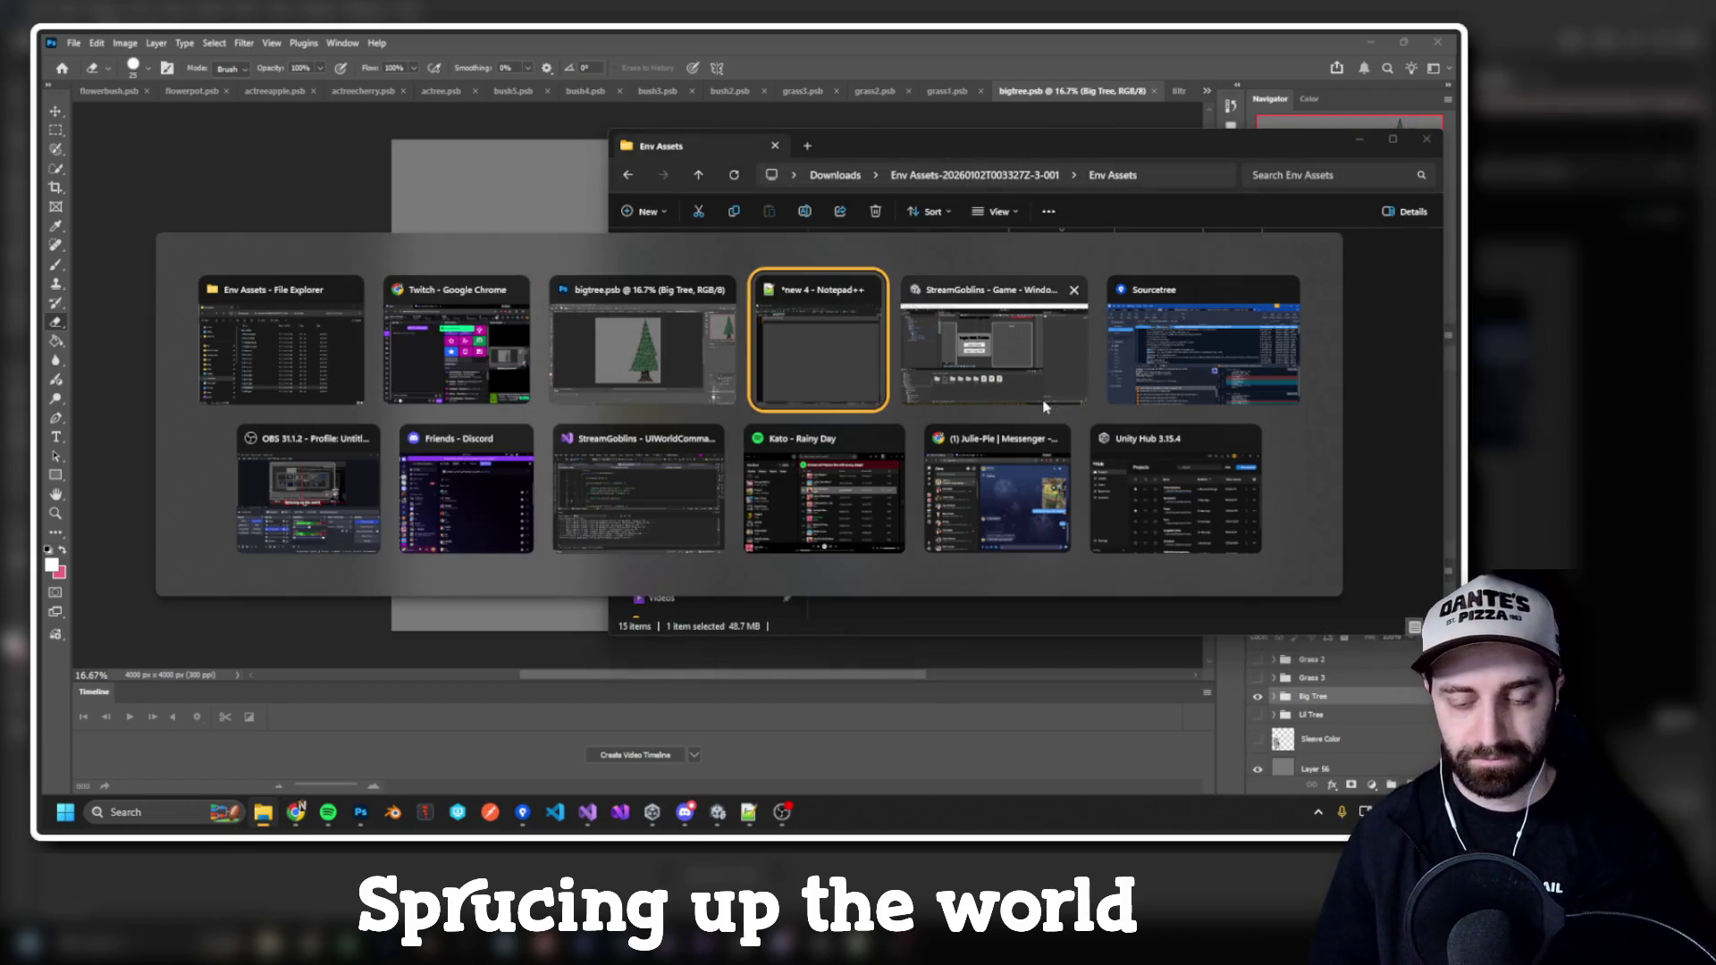
Step: Place Notepad++ beside the asset folder and begin a dash list entry on line 3
left_click(1045, 402)
key("alt+Tab")
key("alt+Tab")
key("alt+Tab")
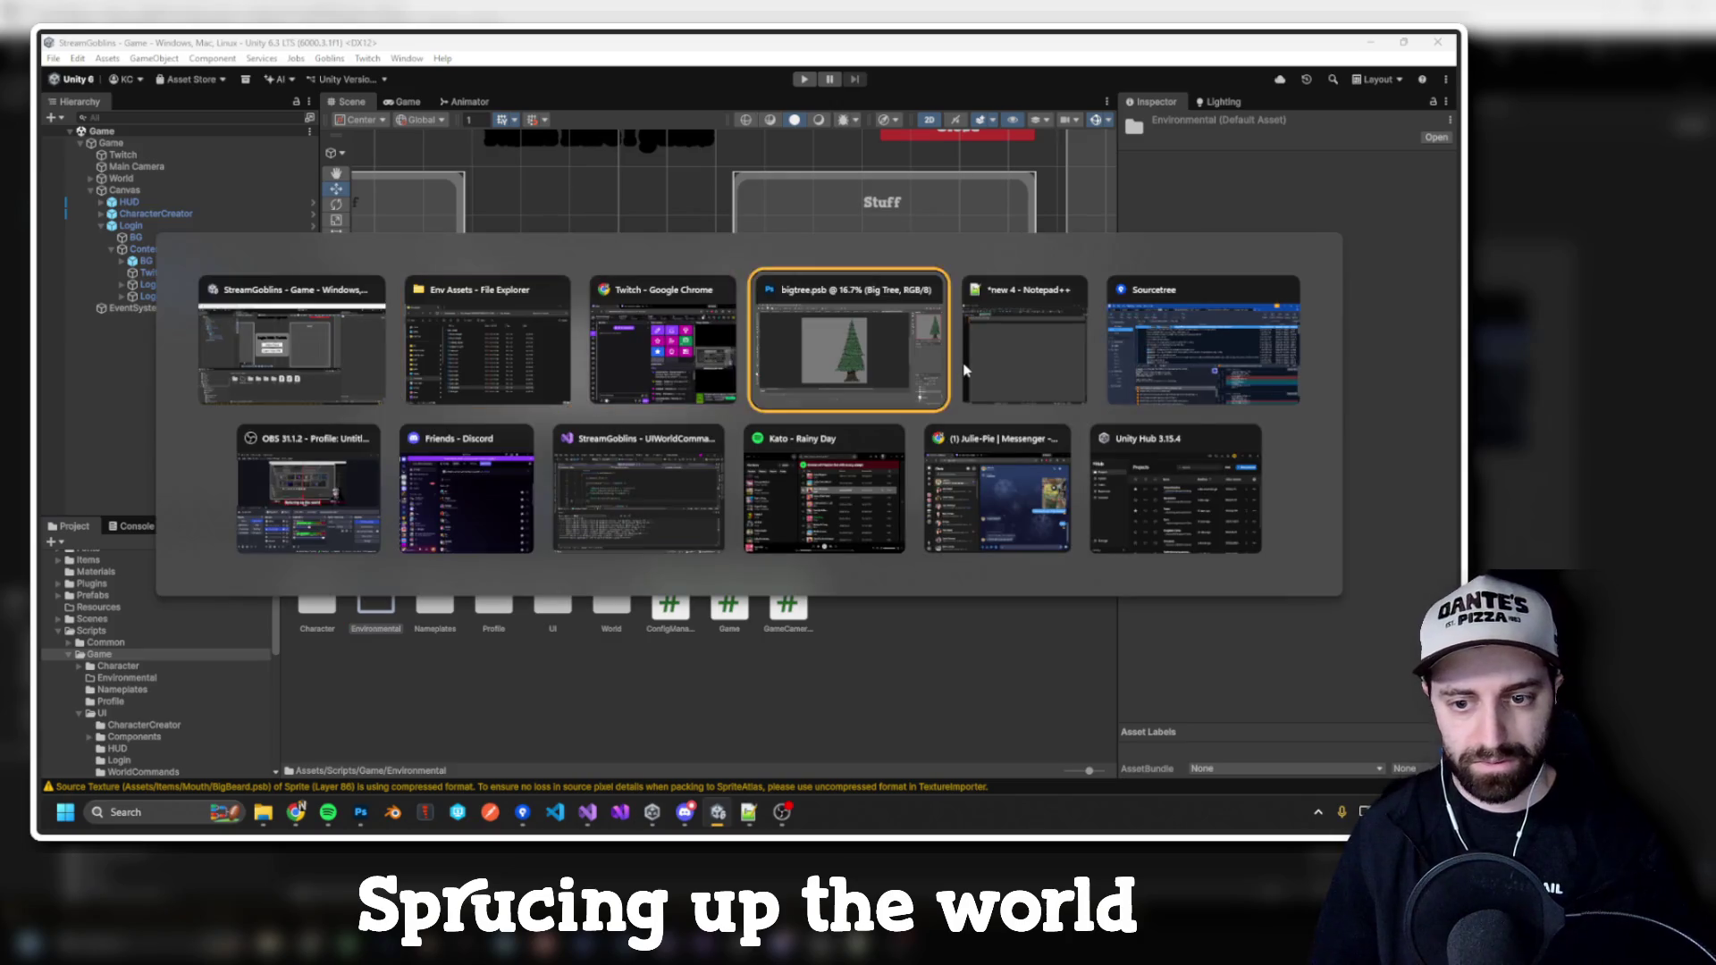
key("alt+Tab")
key("alt+Tab")
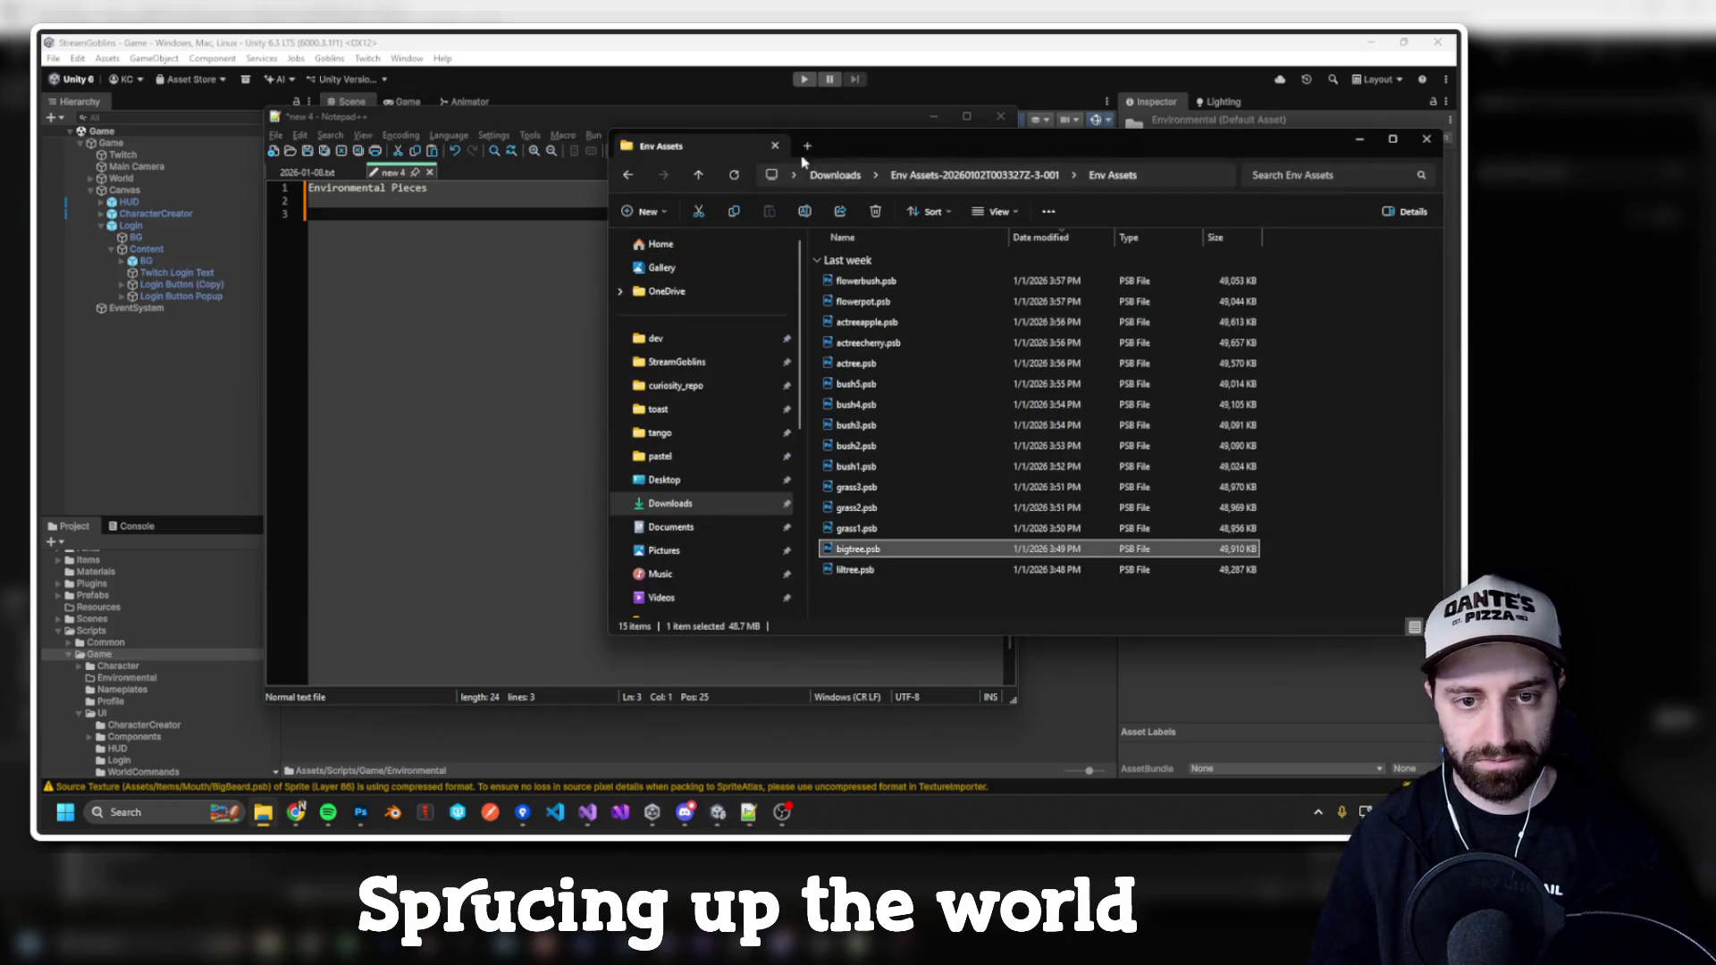
left_click_drag(853, 151, 891, 146)
left_click(617, 133)
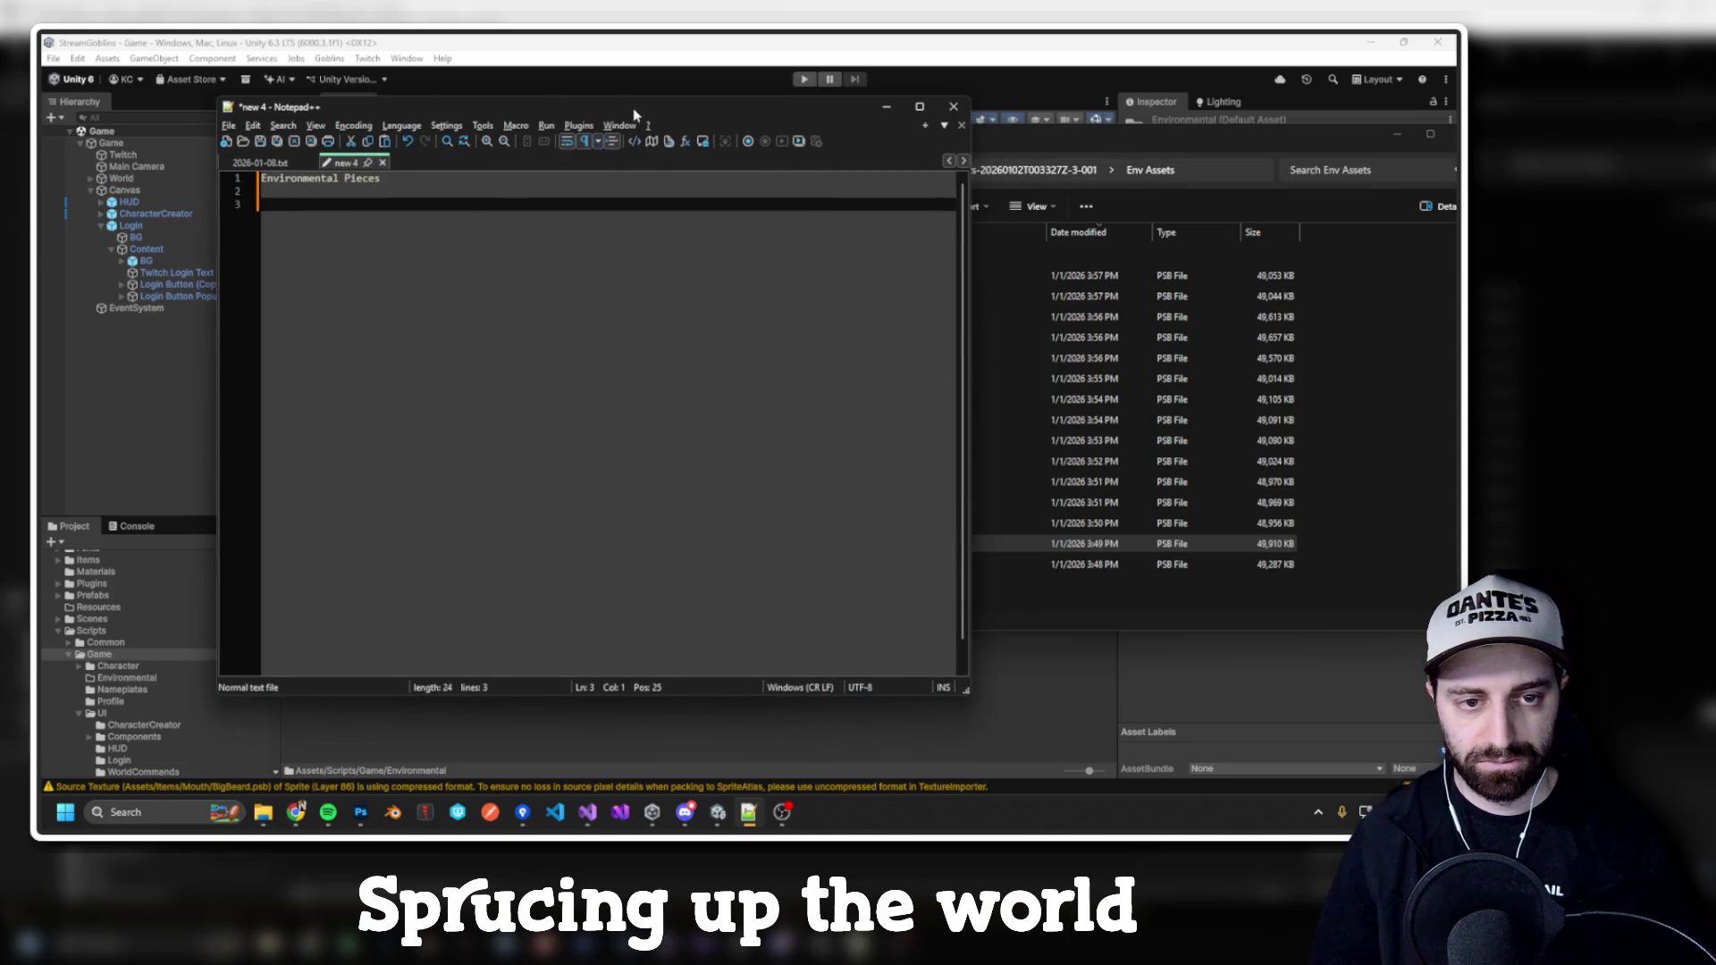
mouse_move(636, 114)
left_mouse_down()
mouse_move(507, 152)
mouse_move(498, 116)
left_mouse_up()
left_click_drag(739, 147, 689, 140)
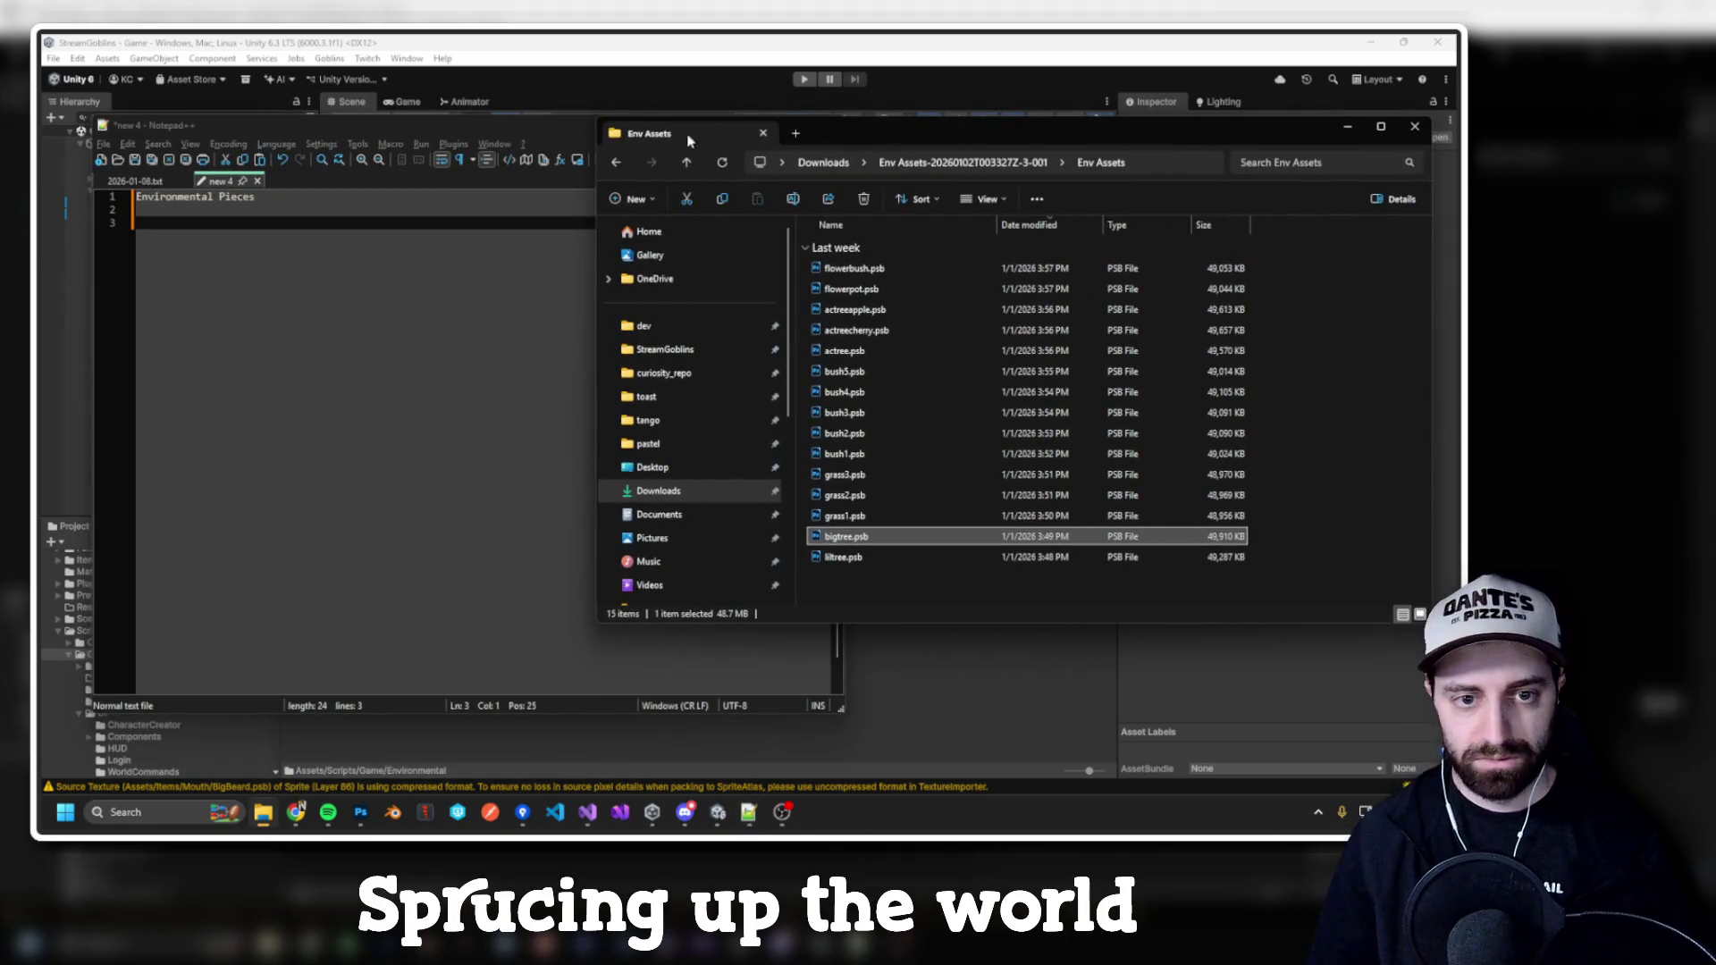
left_click_drag(593, 117, 746, 118)
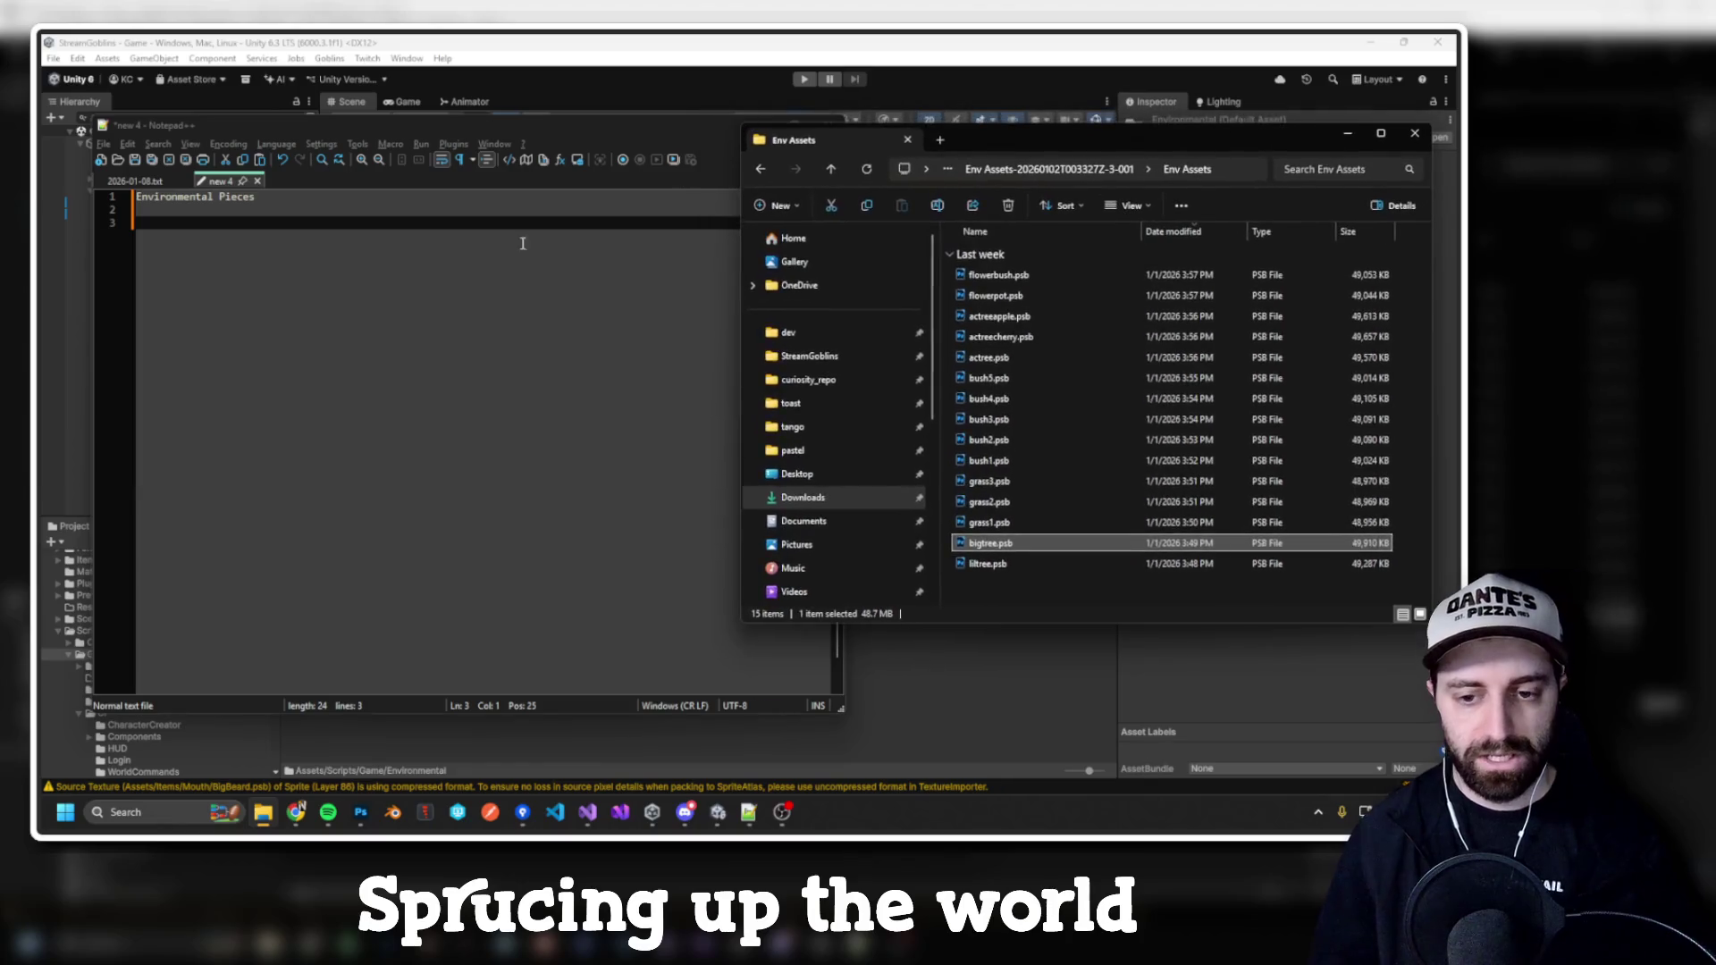
left_click(399, 295)
type("-")
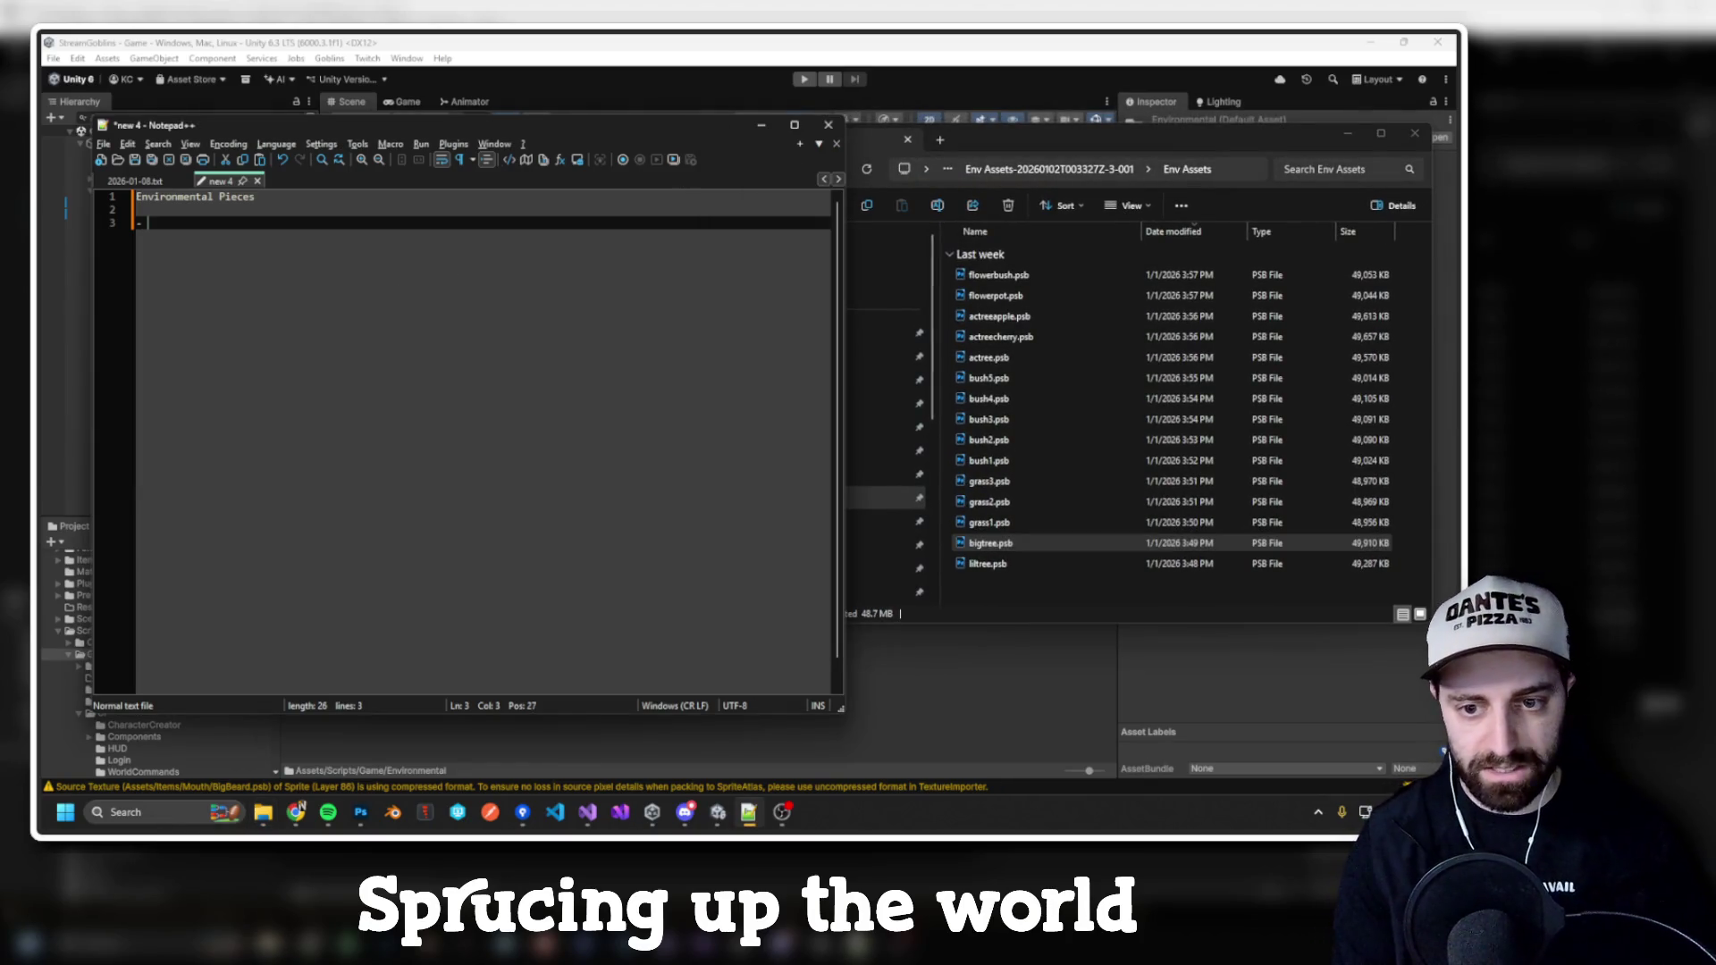
Step: Reopen flowerbush, flowerpot and actreeapple PSB files in Photoshop for reference
double_click(998, 275)
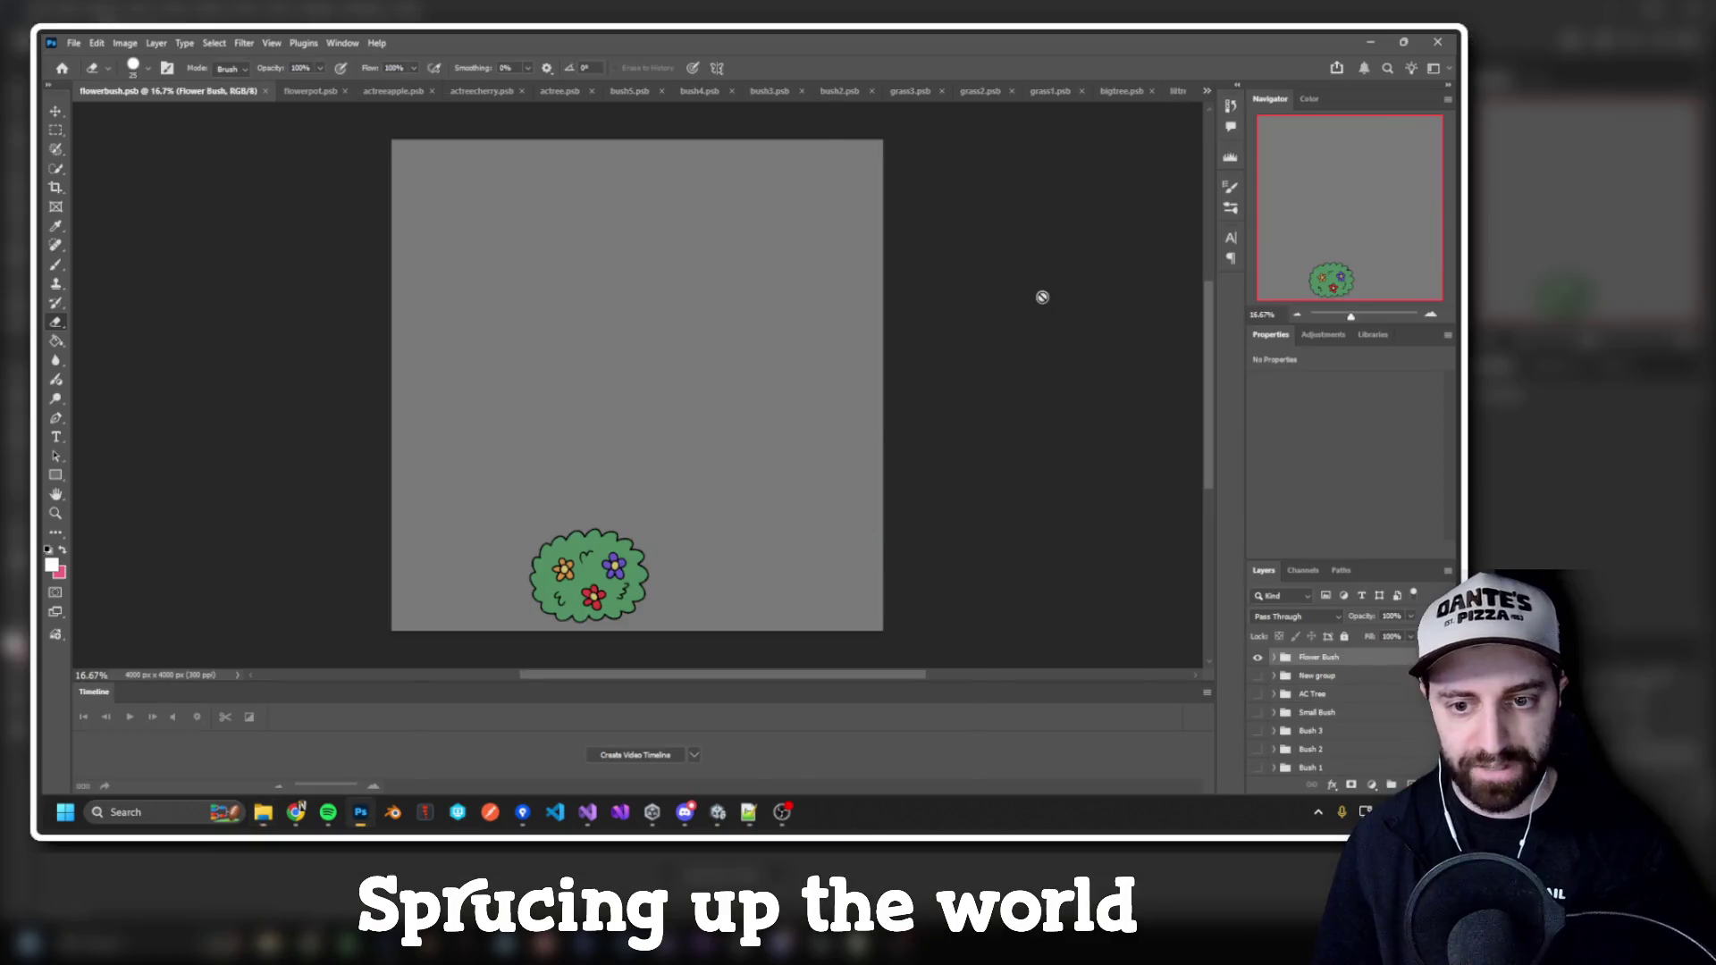
key("alt+Tab")
double_click(1034, 294)
key("alt+Tab")
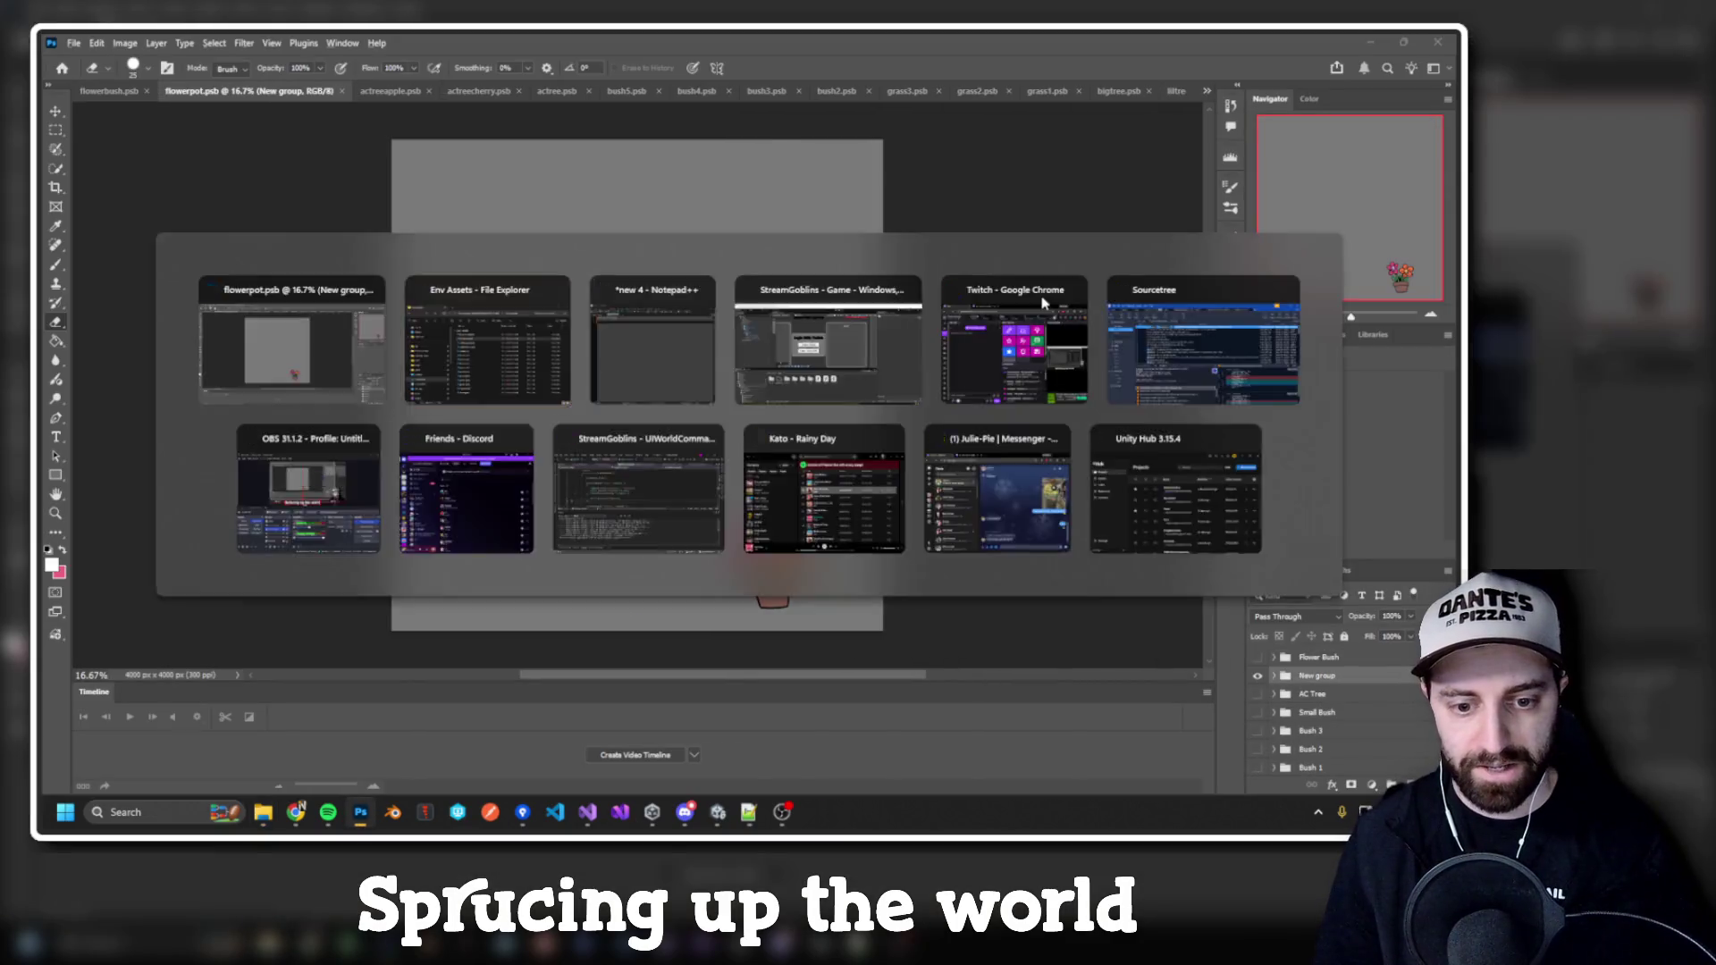
double_click(1050, 315)
key("alt+Tab")
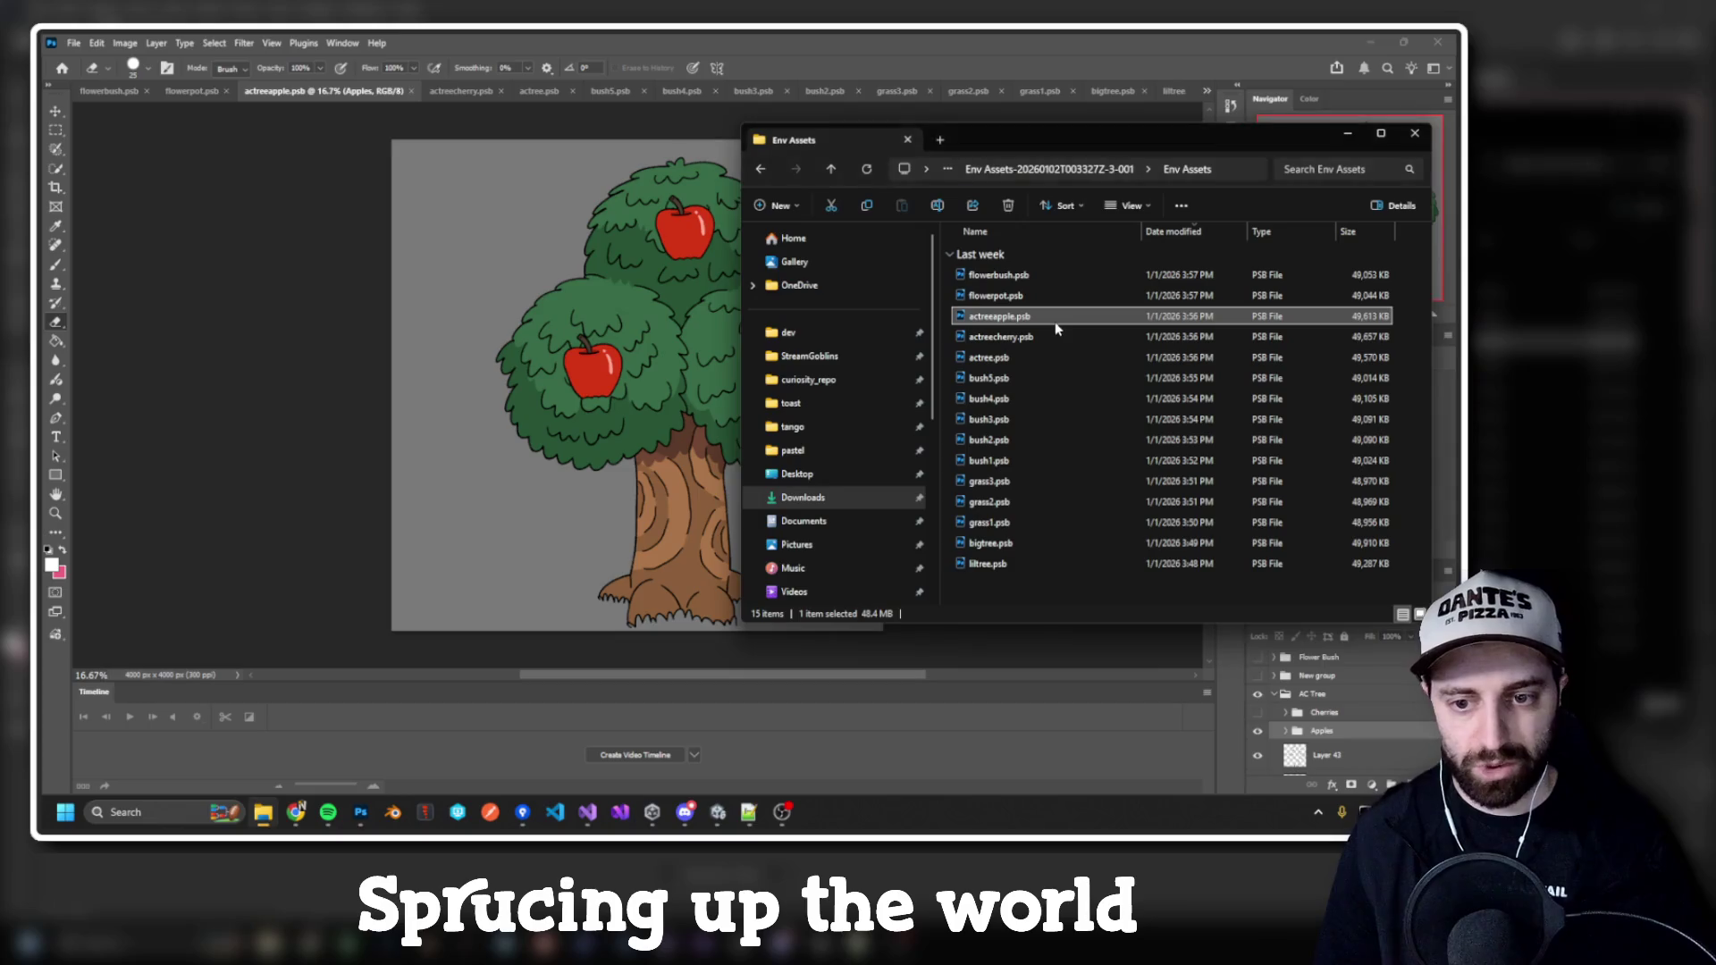
key("alt+Tab")
key("alt+Tab")
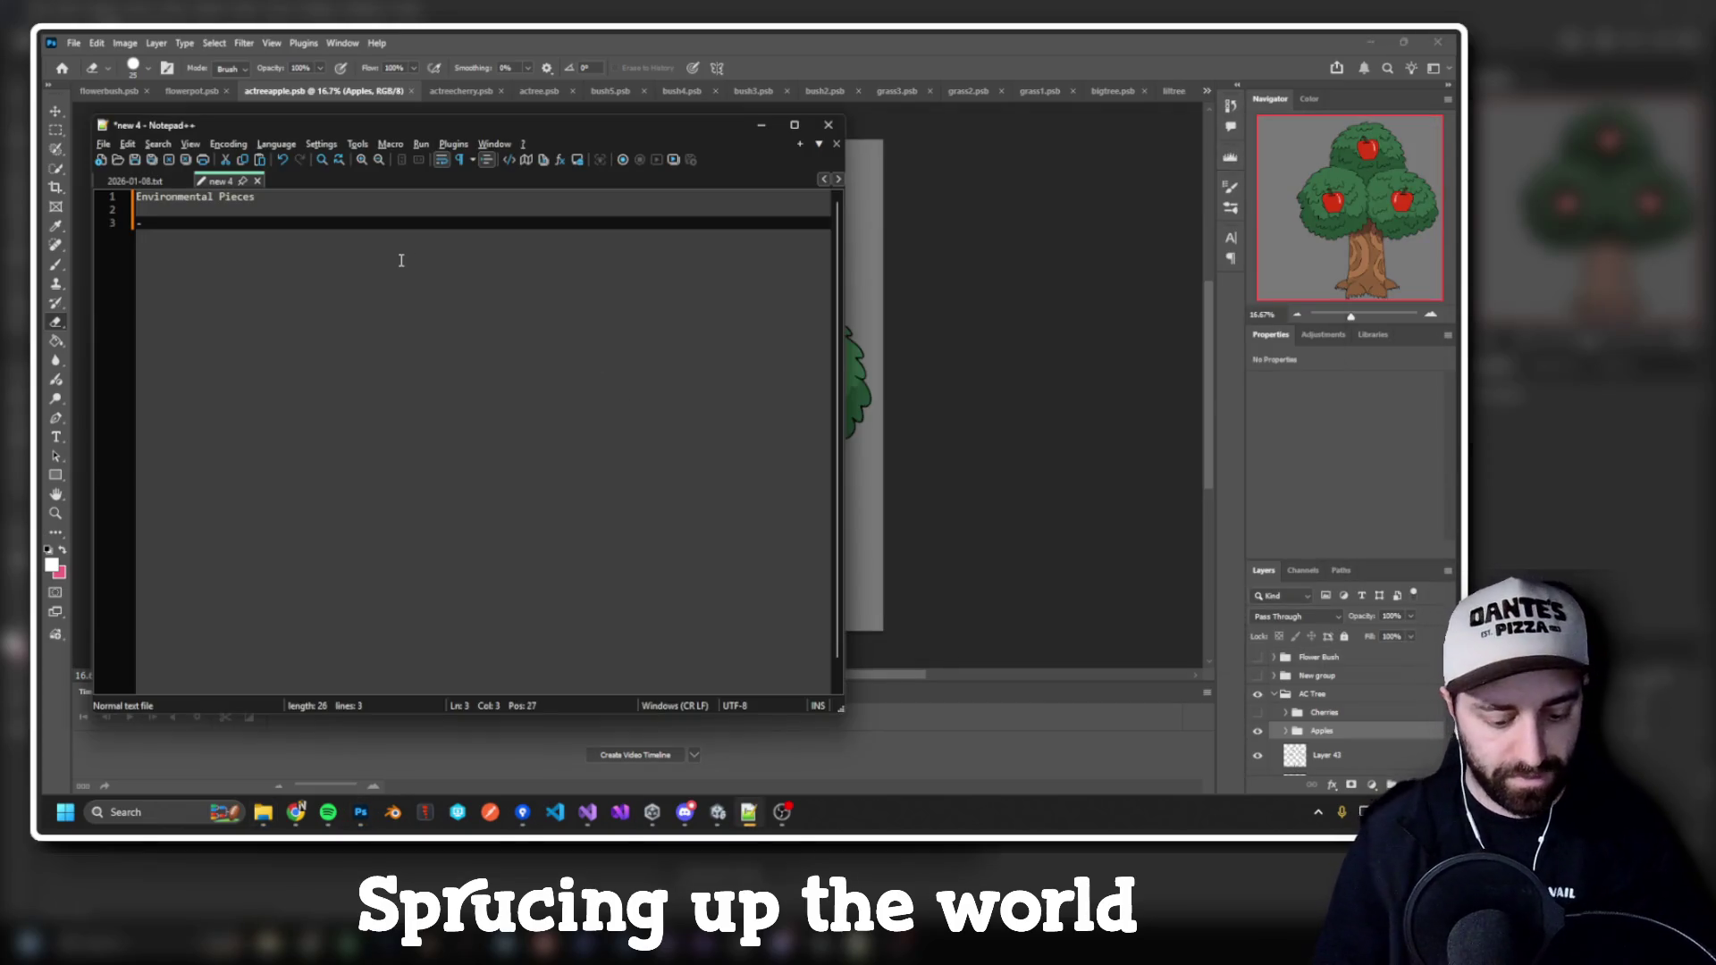
Step: Write Flowers, Bushes and Trees list entries, checking the apple tree artwork
type("Flowers")
key("Return")
type("- B")
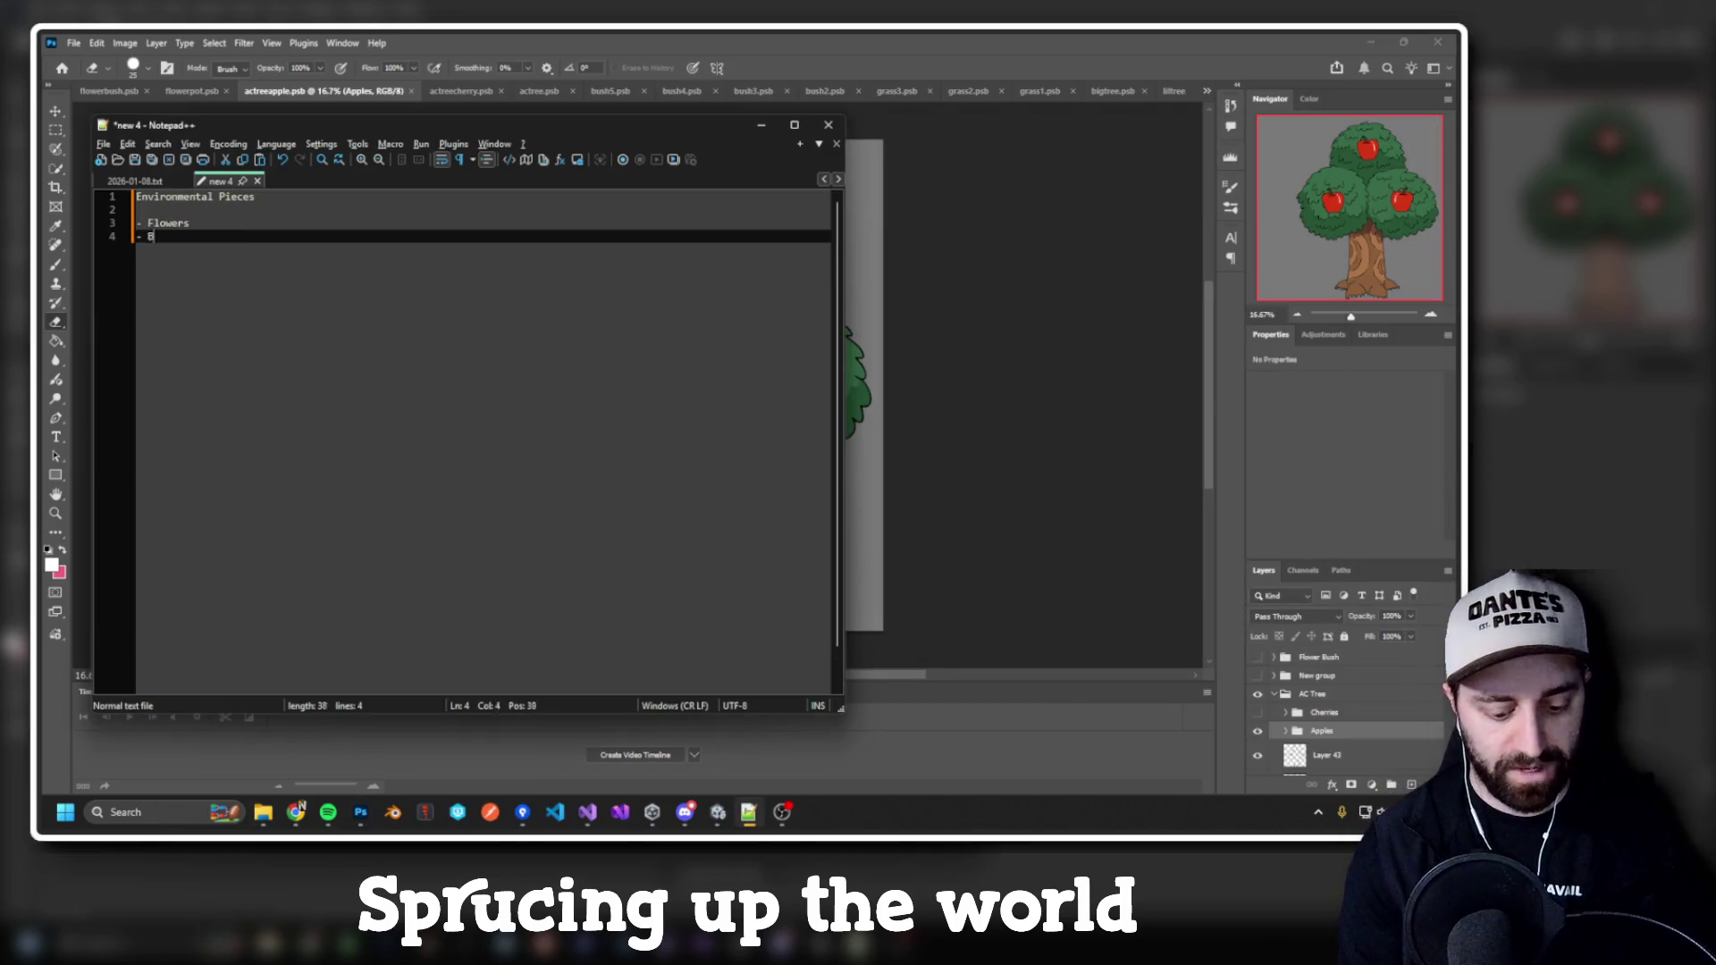
type("ushes")
key("Return")
type("-")
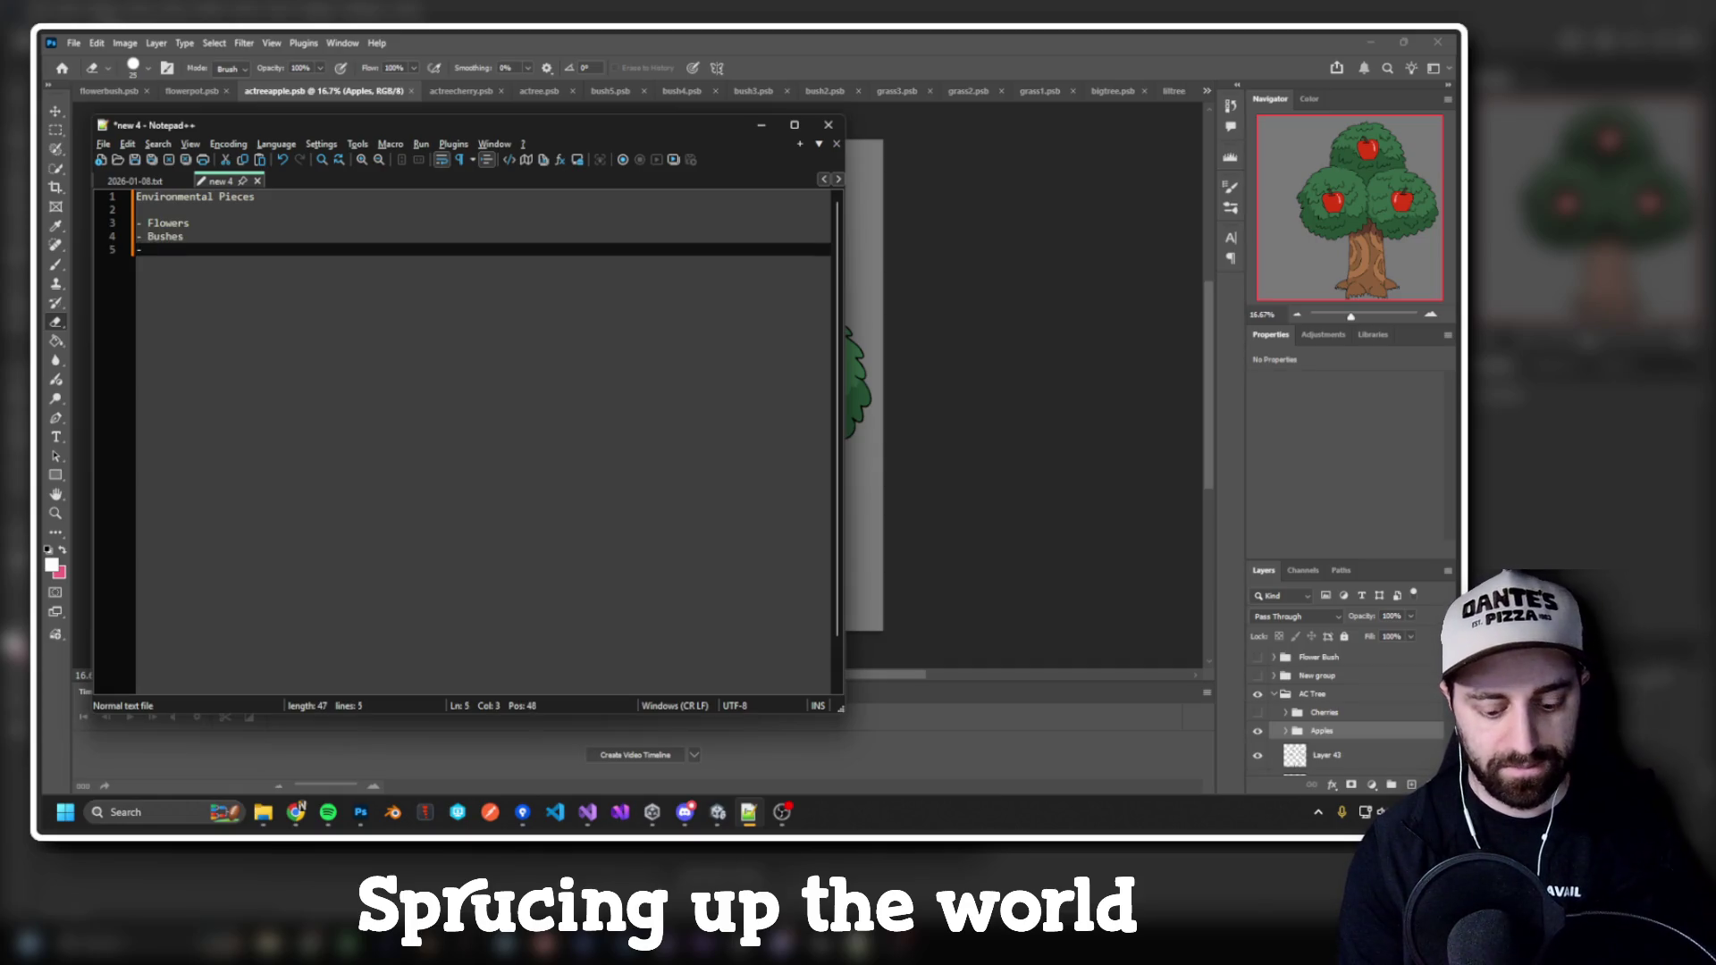
key("alt+Tab")
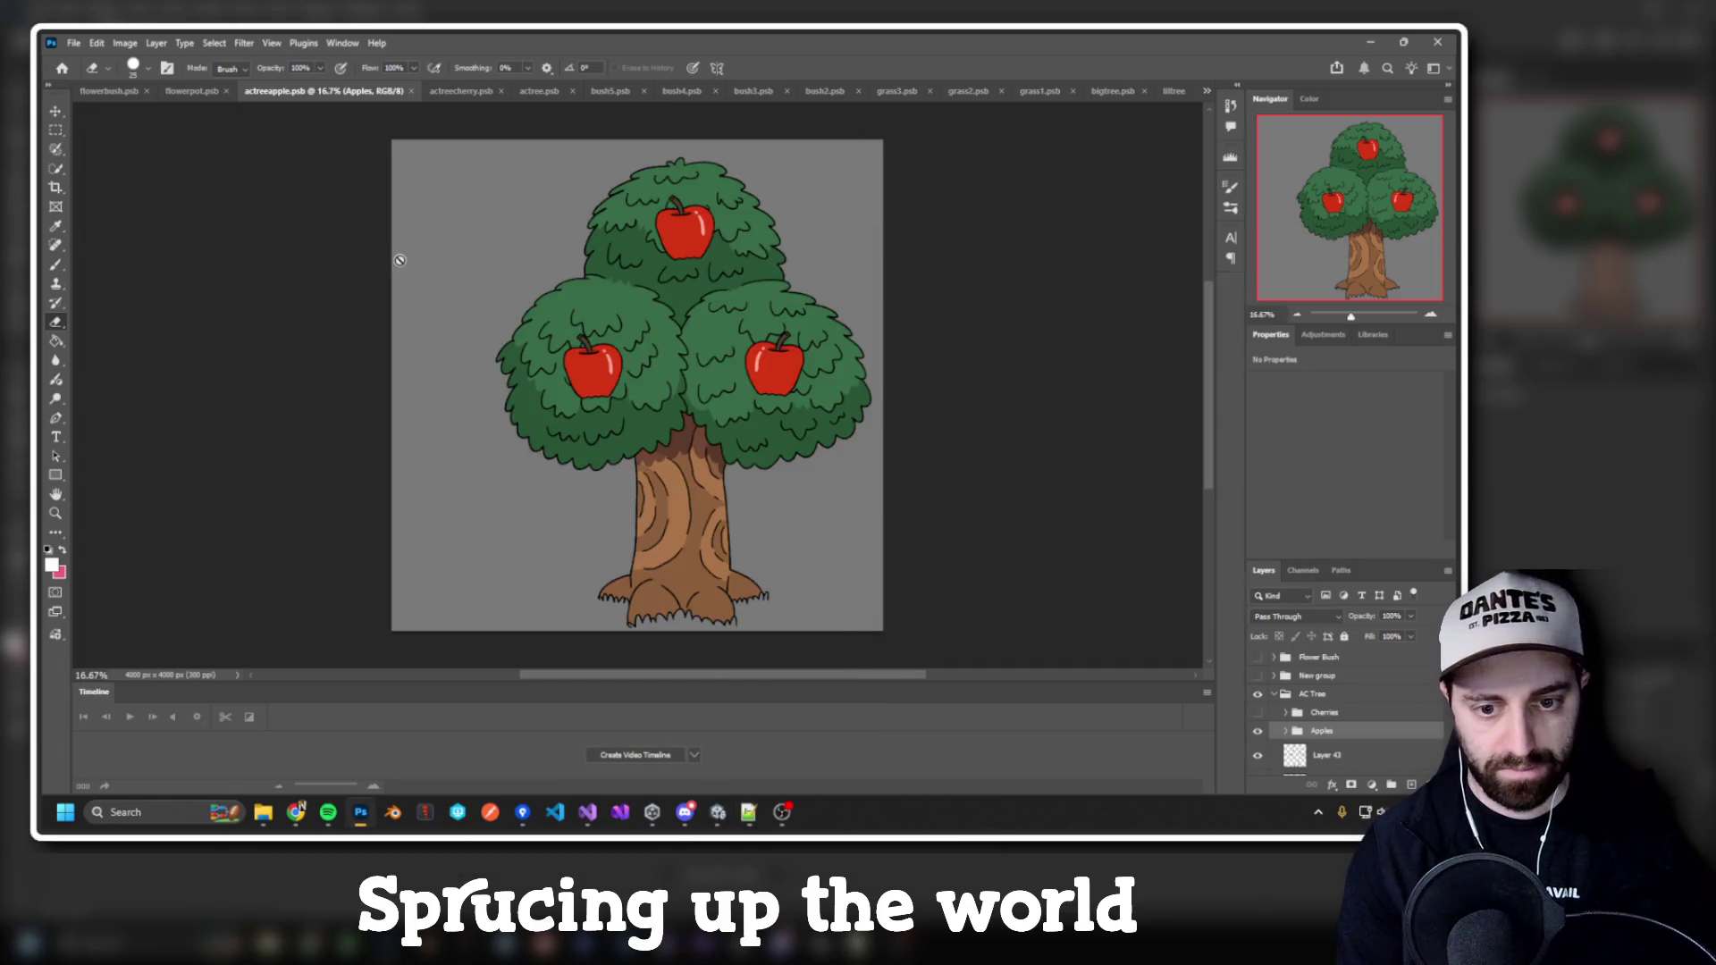
key("alt+Tab")
type("s")
Step: Check the cherry tree and grass3 files, then add '- Grass' with blank lines below
key("alt+Tab")
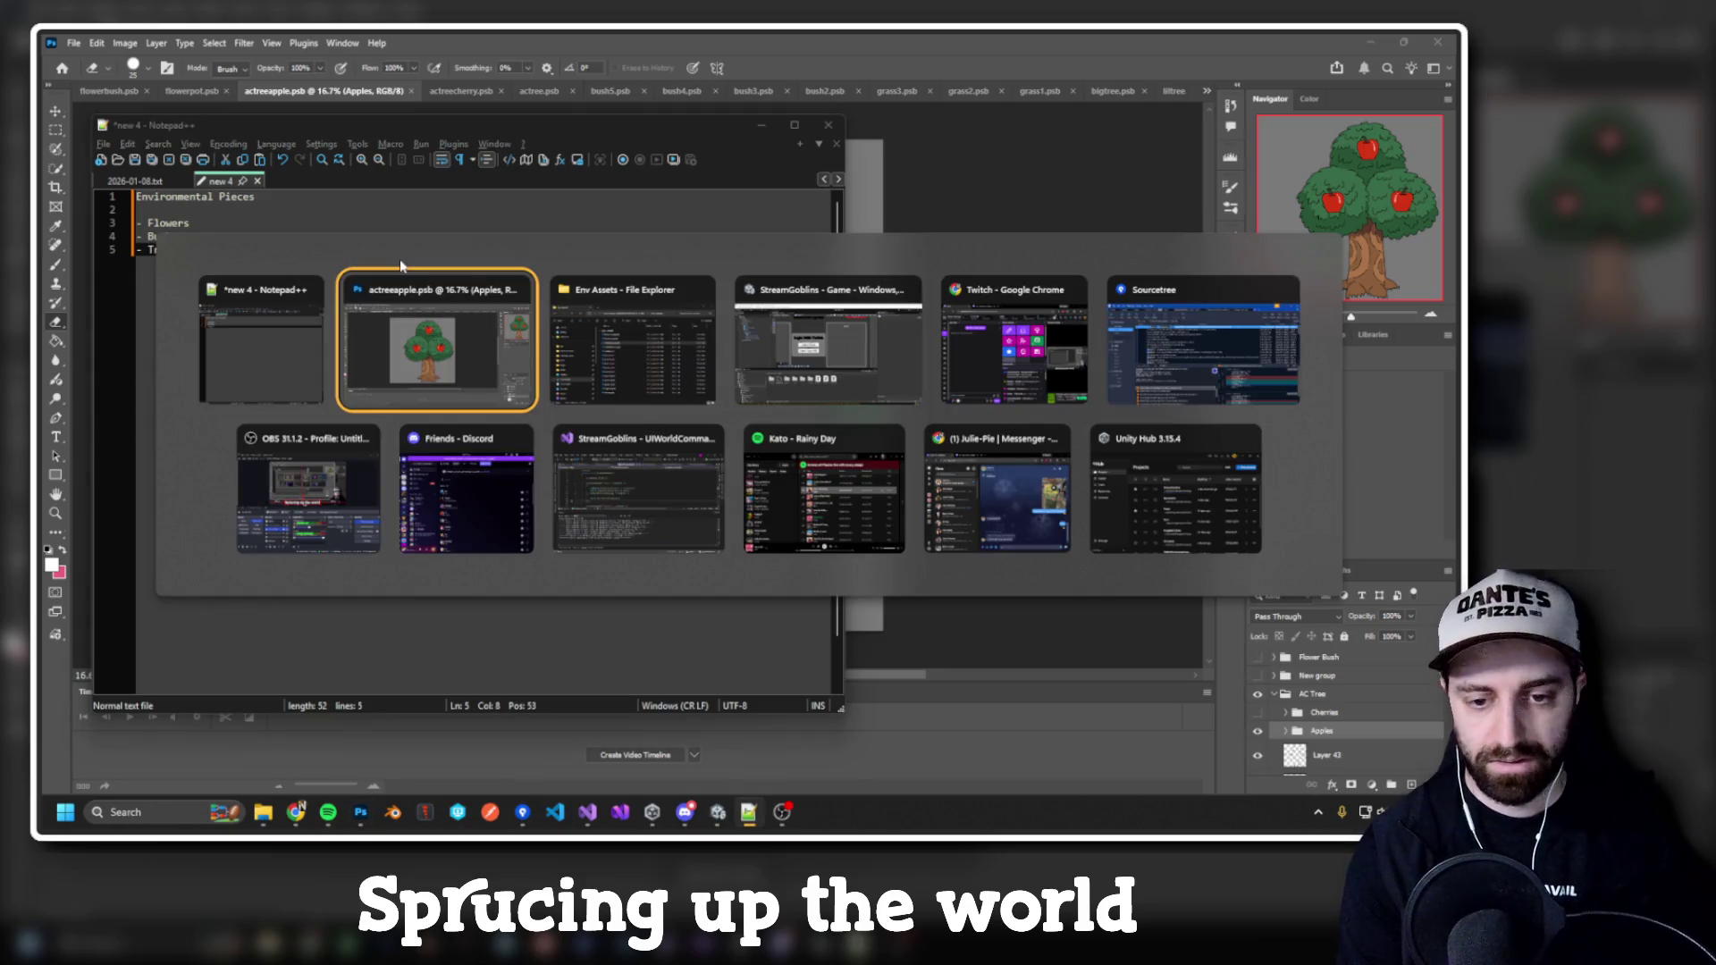
left_click(1032, 337)
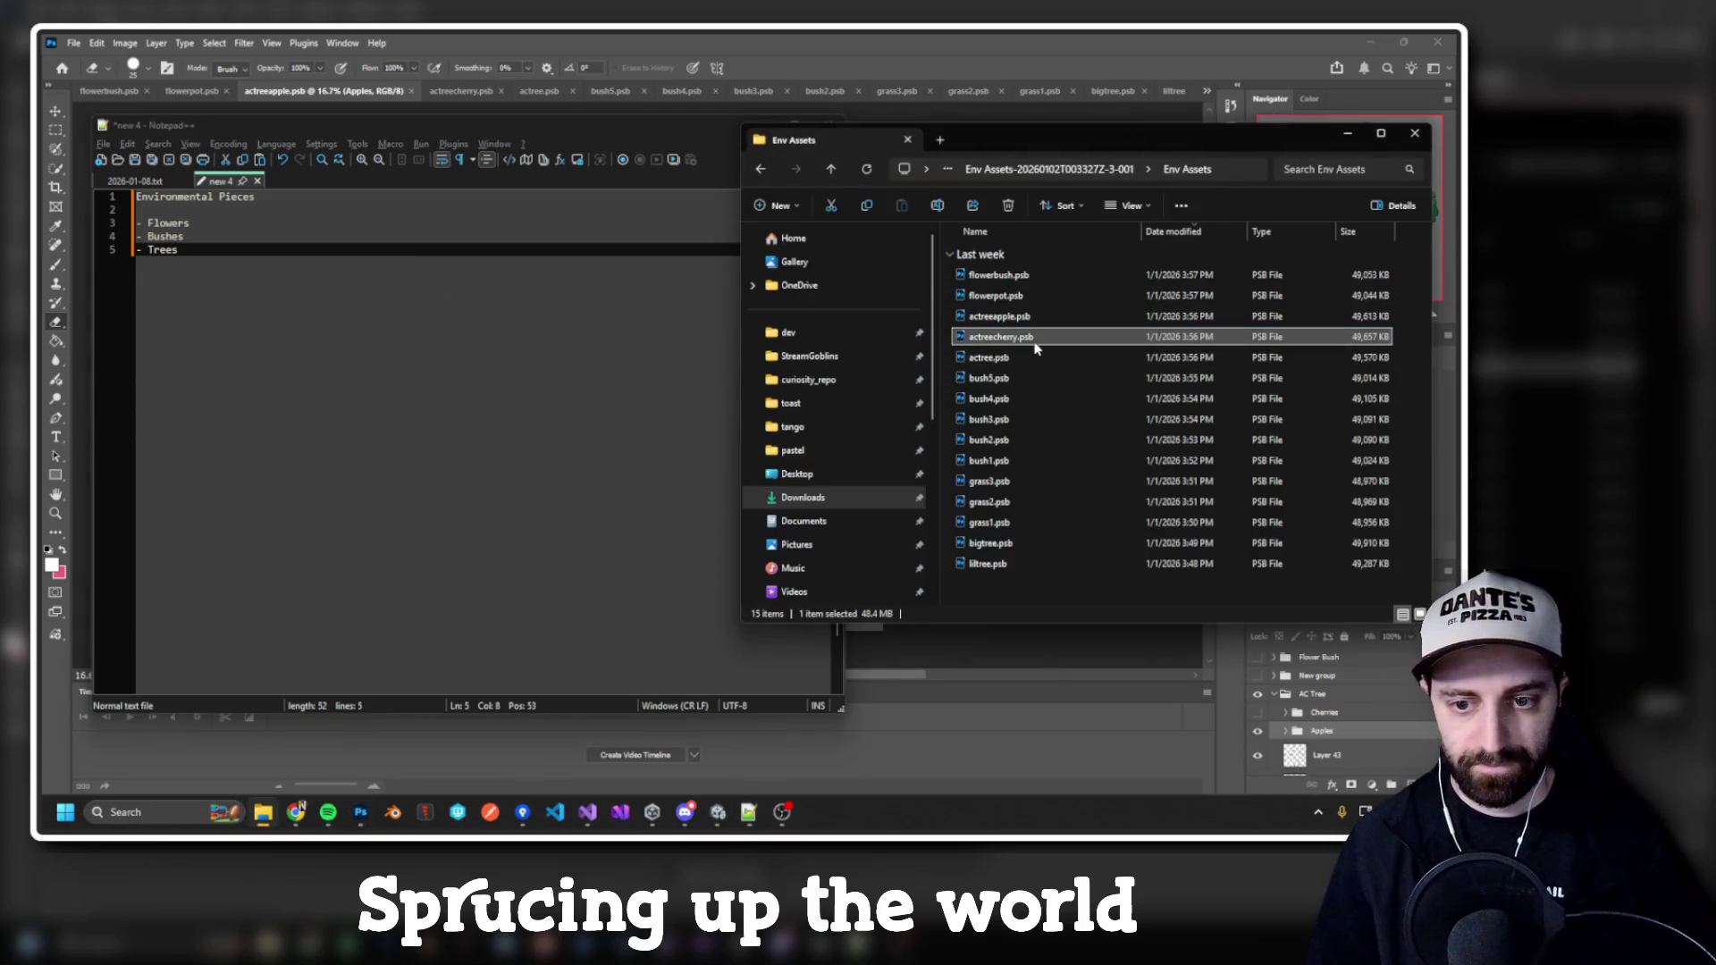
left_click(1014, 489)
left_click(402, 357)
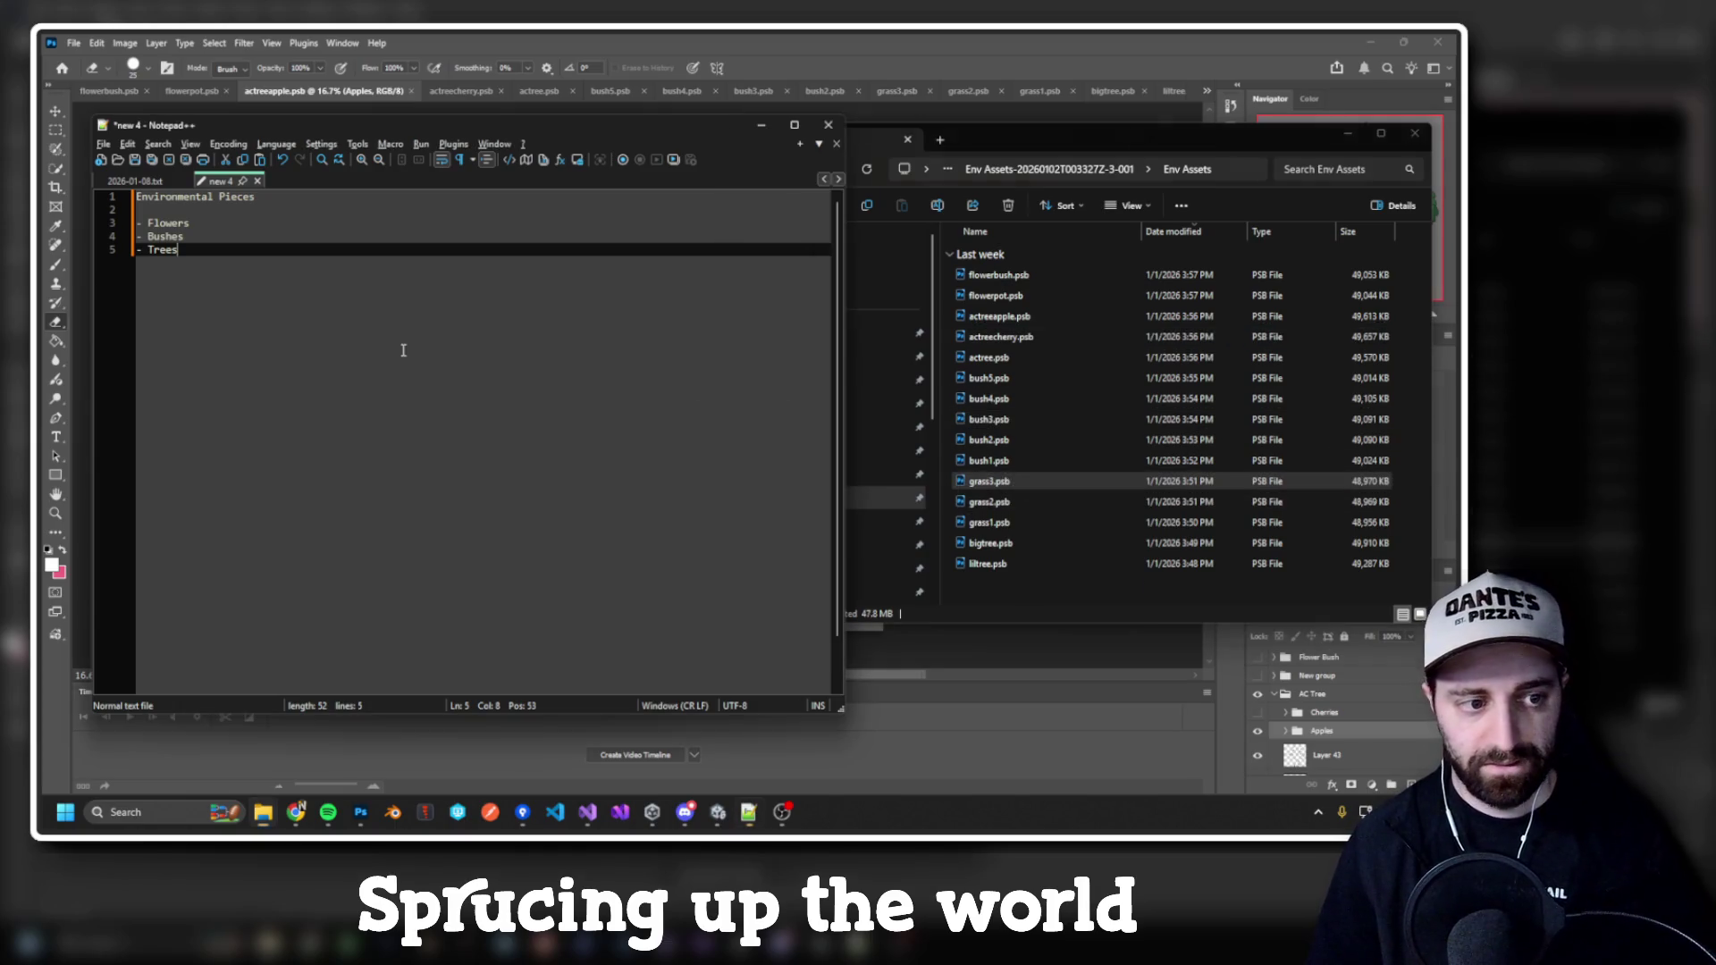
key("Return")
type("- Grass")
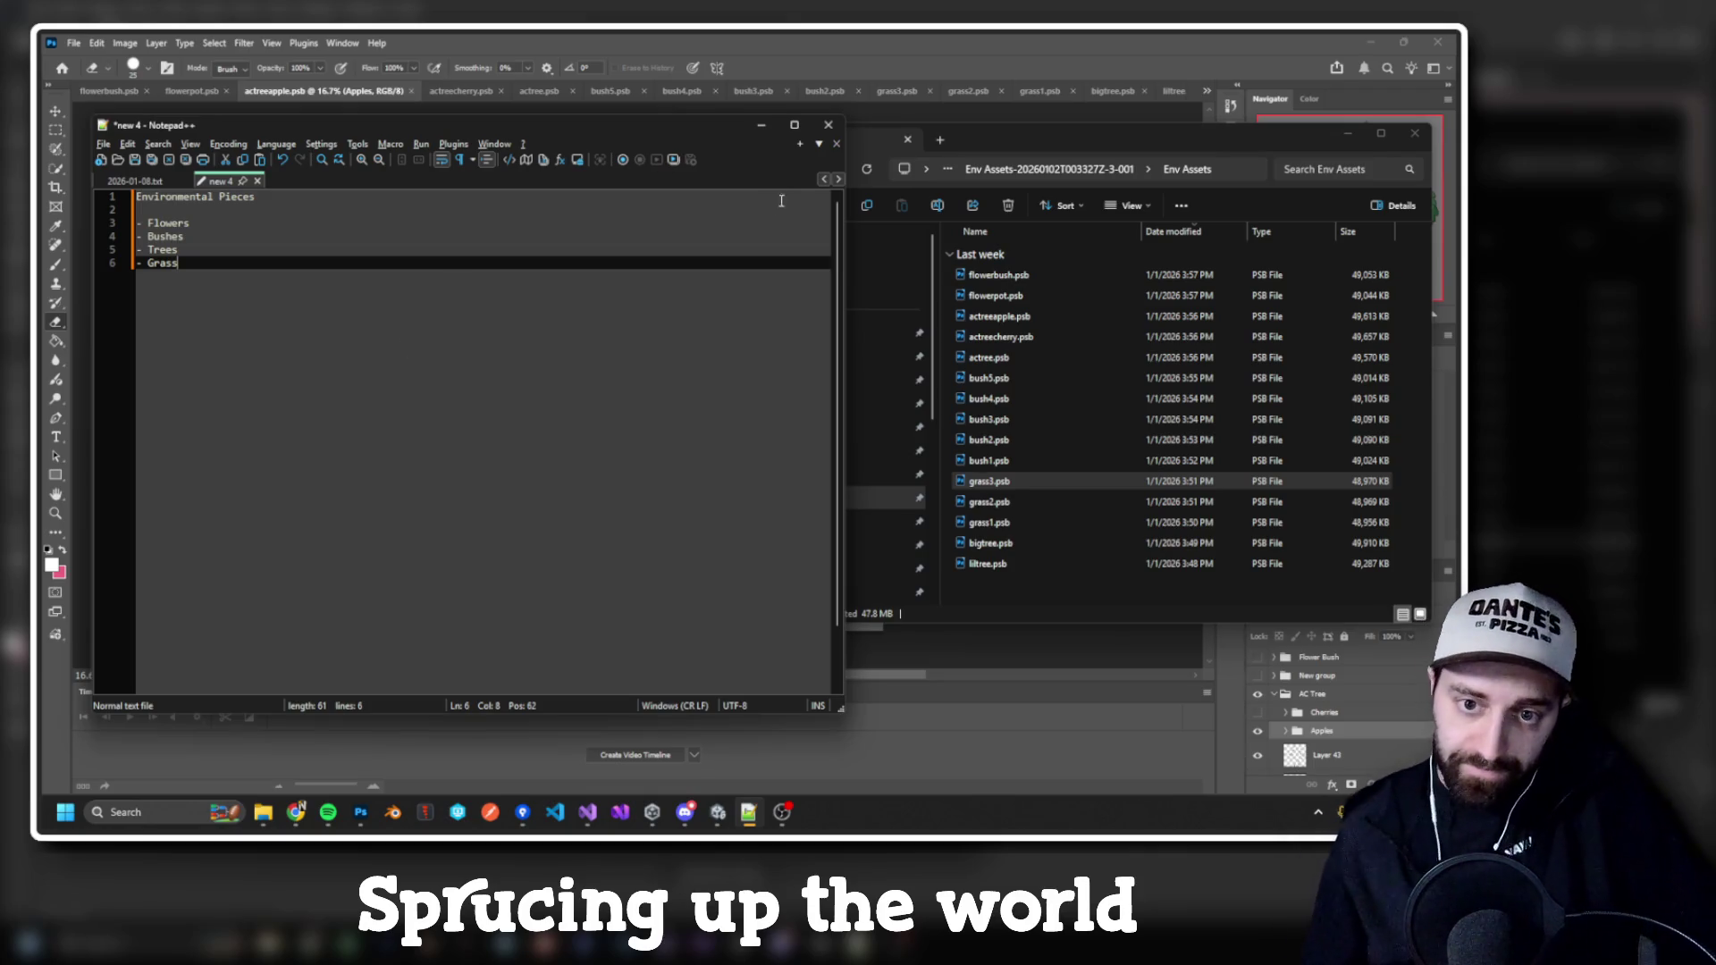
key("alt+Tab")
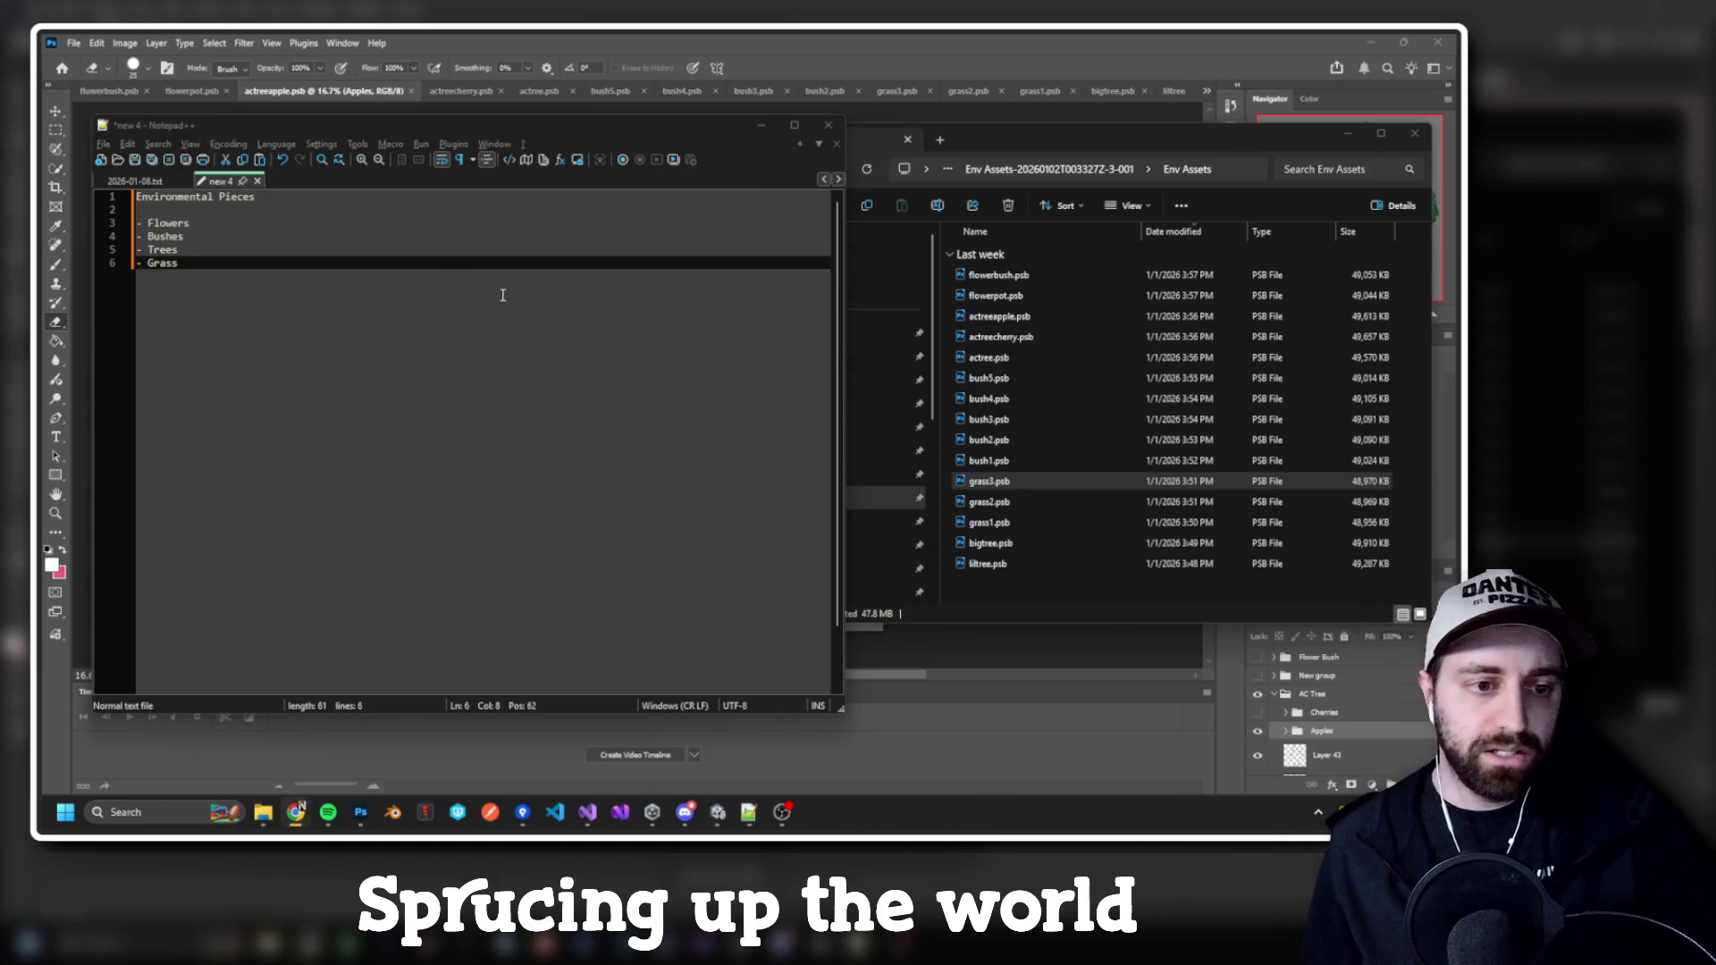
left_click(502, 296)
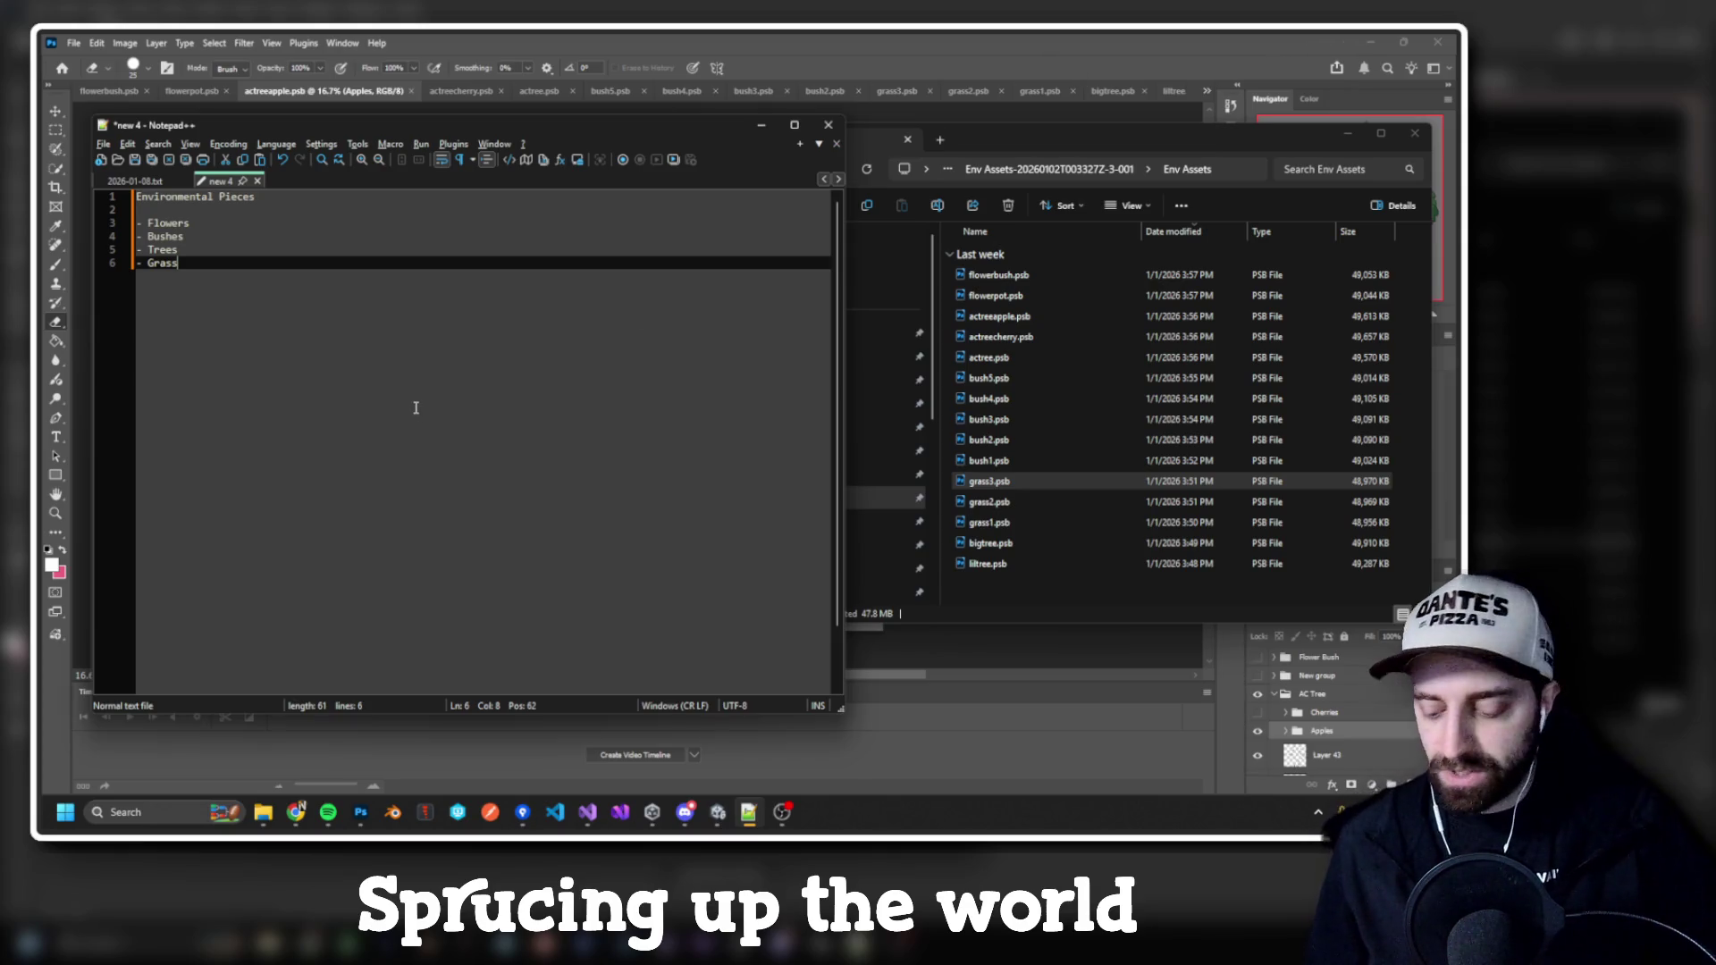
key("Return")
key("Return")
Step: Insert a 'Truly Statics' subheading between the title and the list
key("Up")
key("Up")
key("Up")
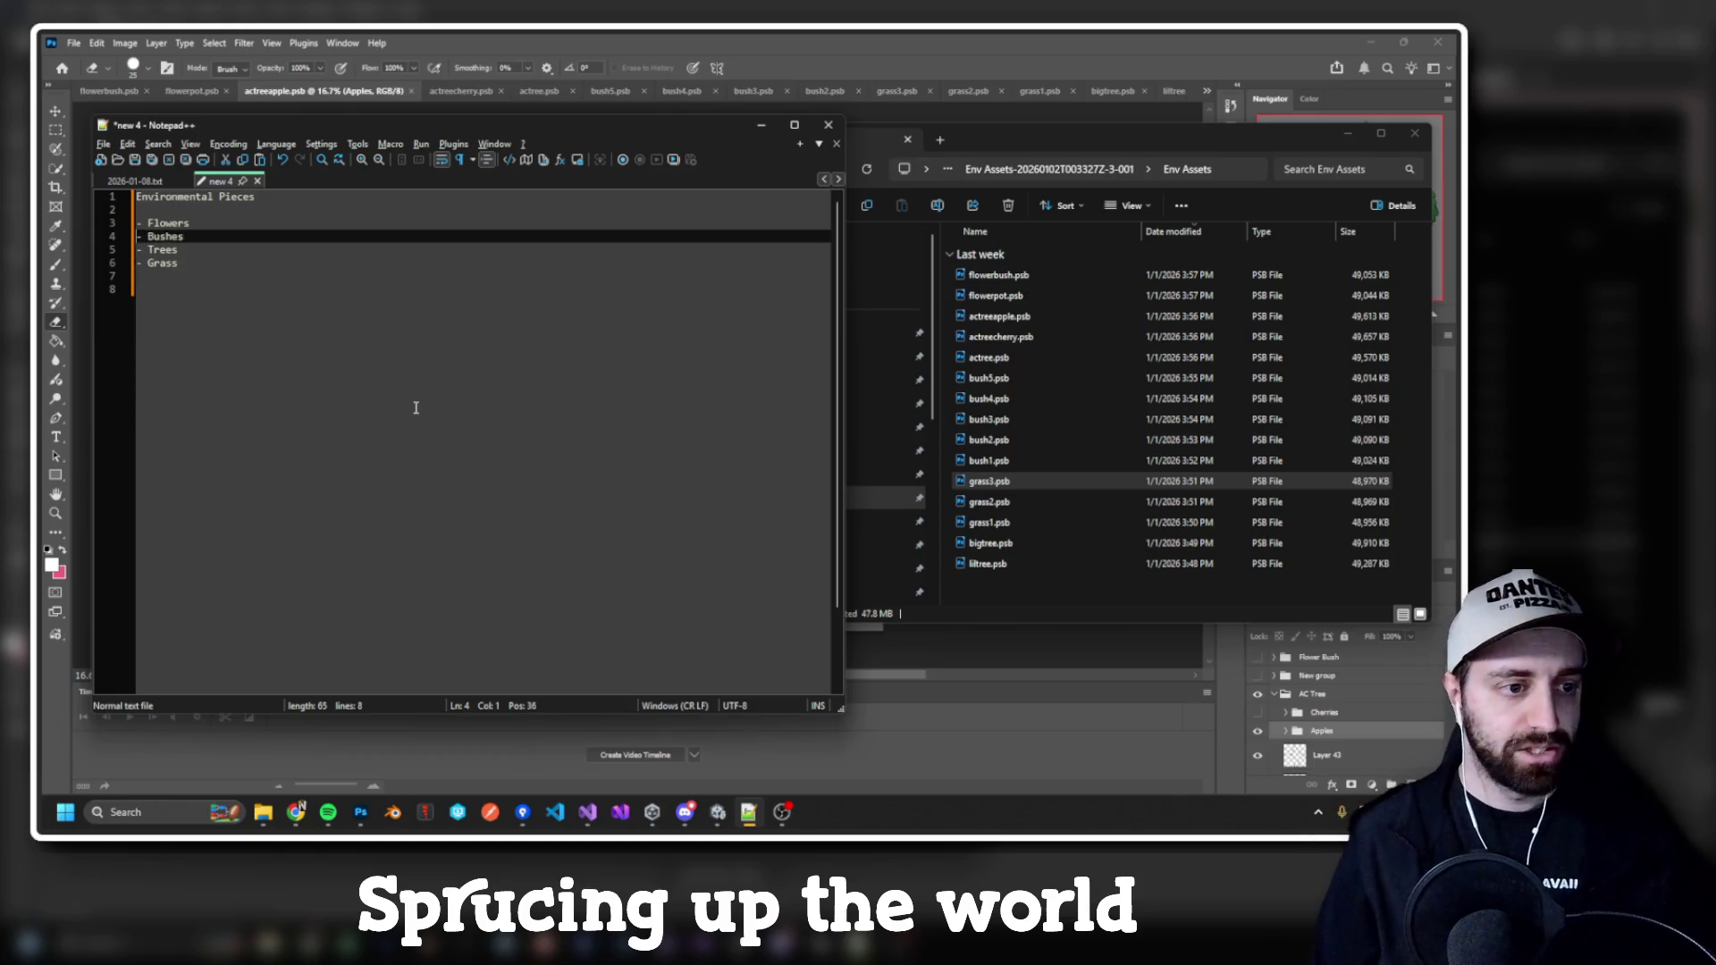
key("Return")
type("Truly Statics")
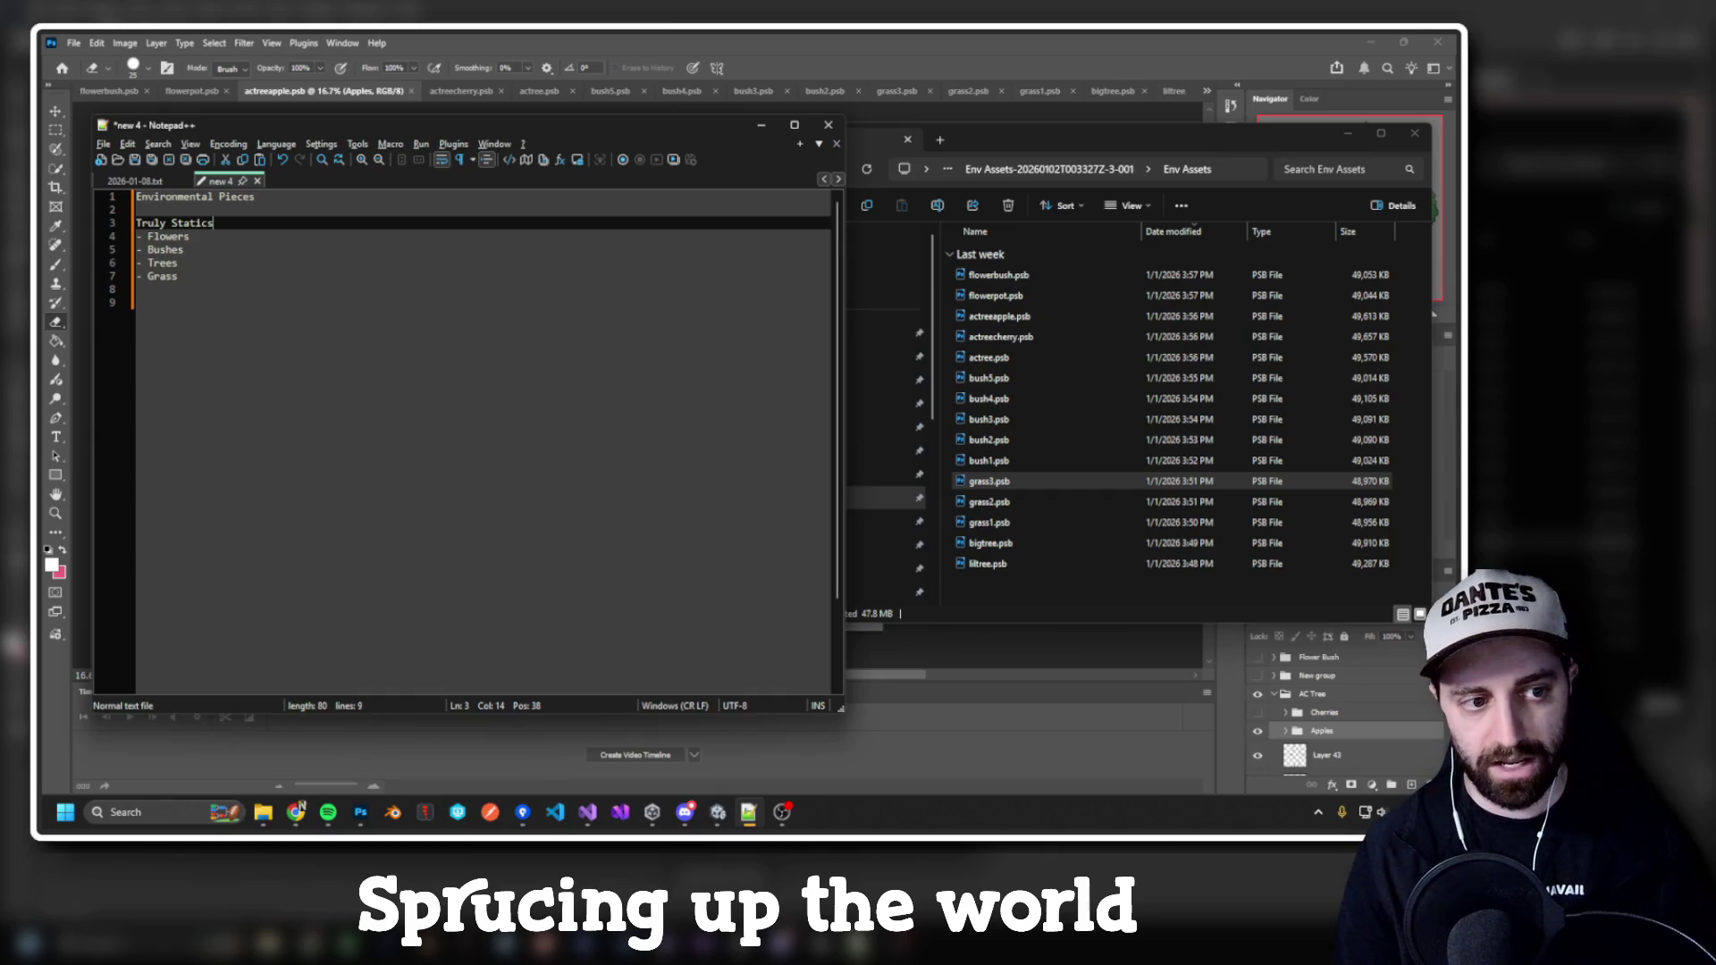
key("Return")
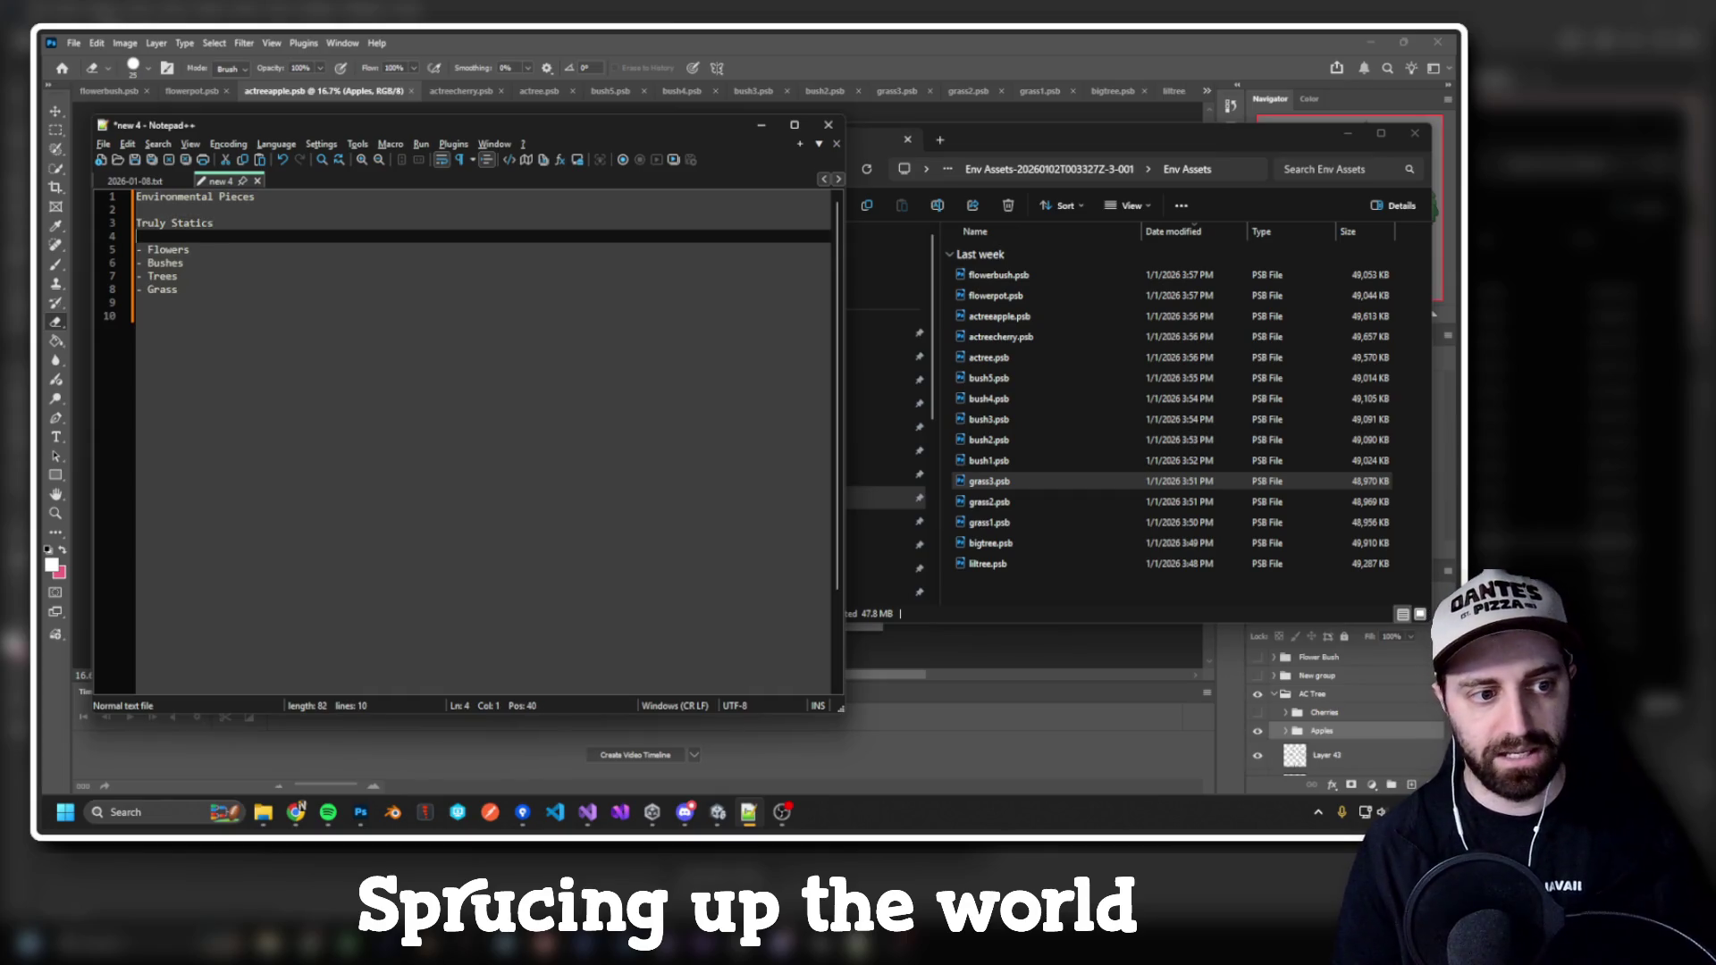
key("Down")
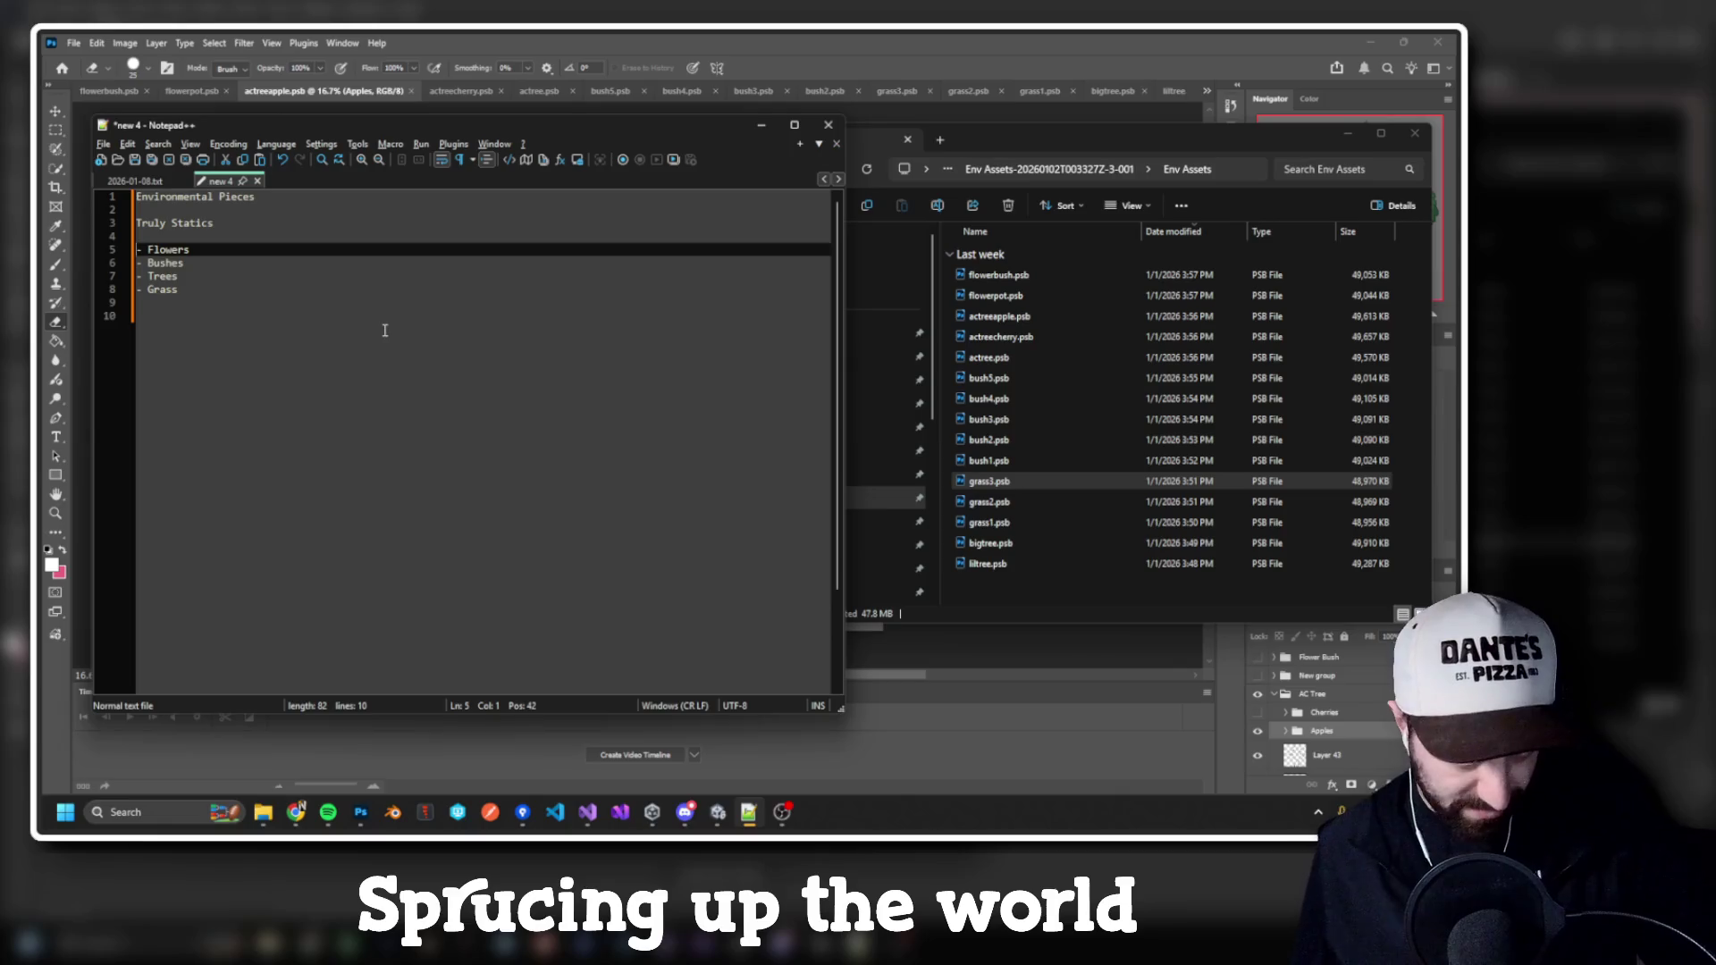
Step: Add a Purposes section below the list with 'Spawn Point' and 'Houses' entries
left_click(197, 319)
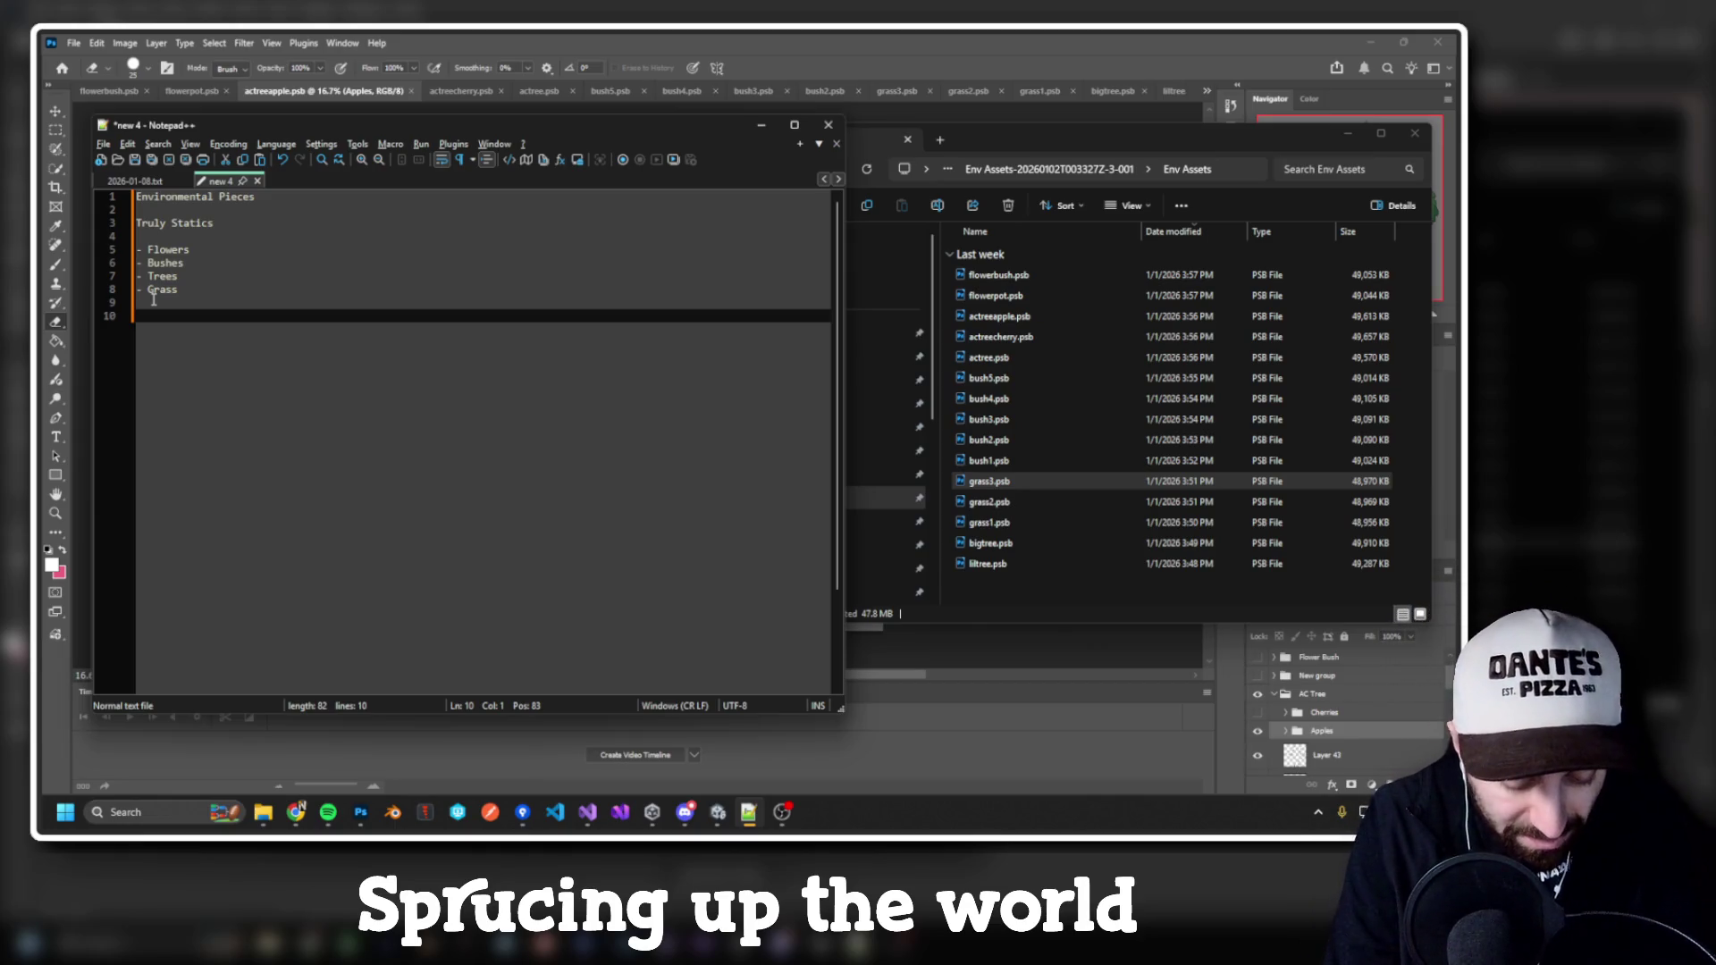
type("Purposes")
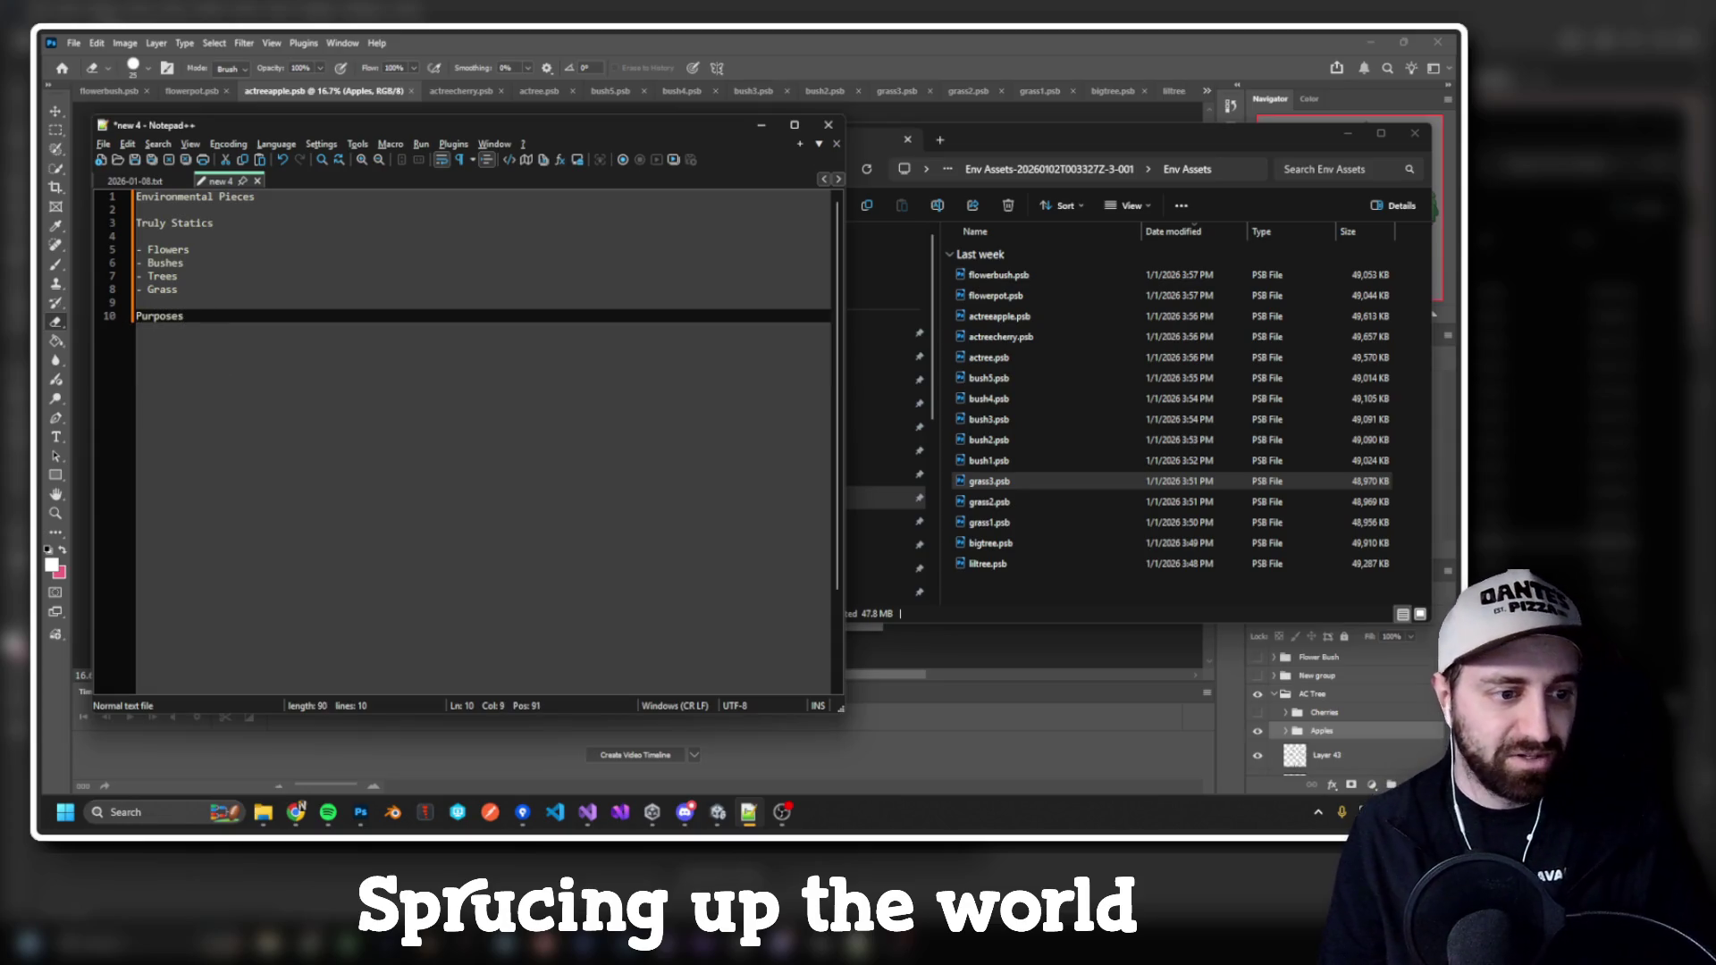
key("Return")
key("Return")
type("-")
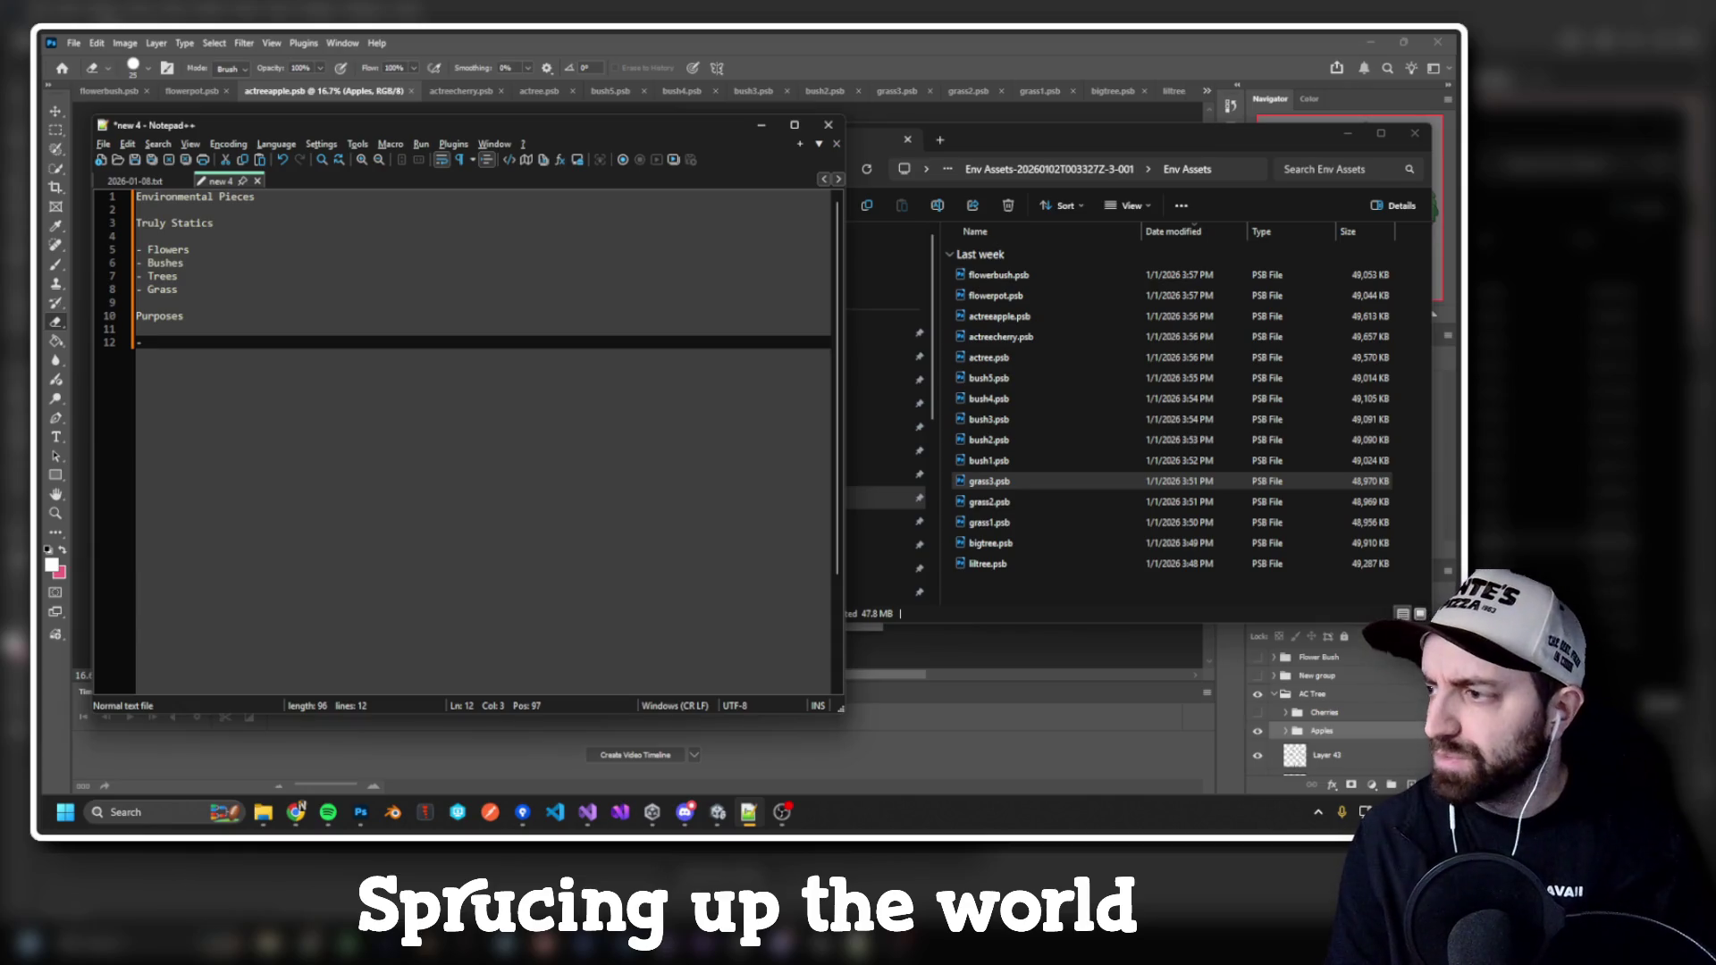
type("Spawn ")
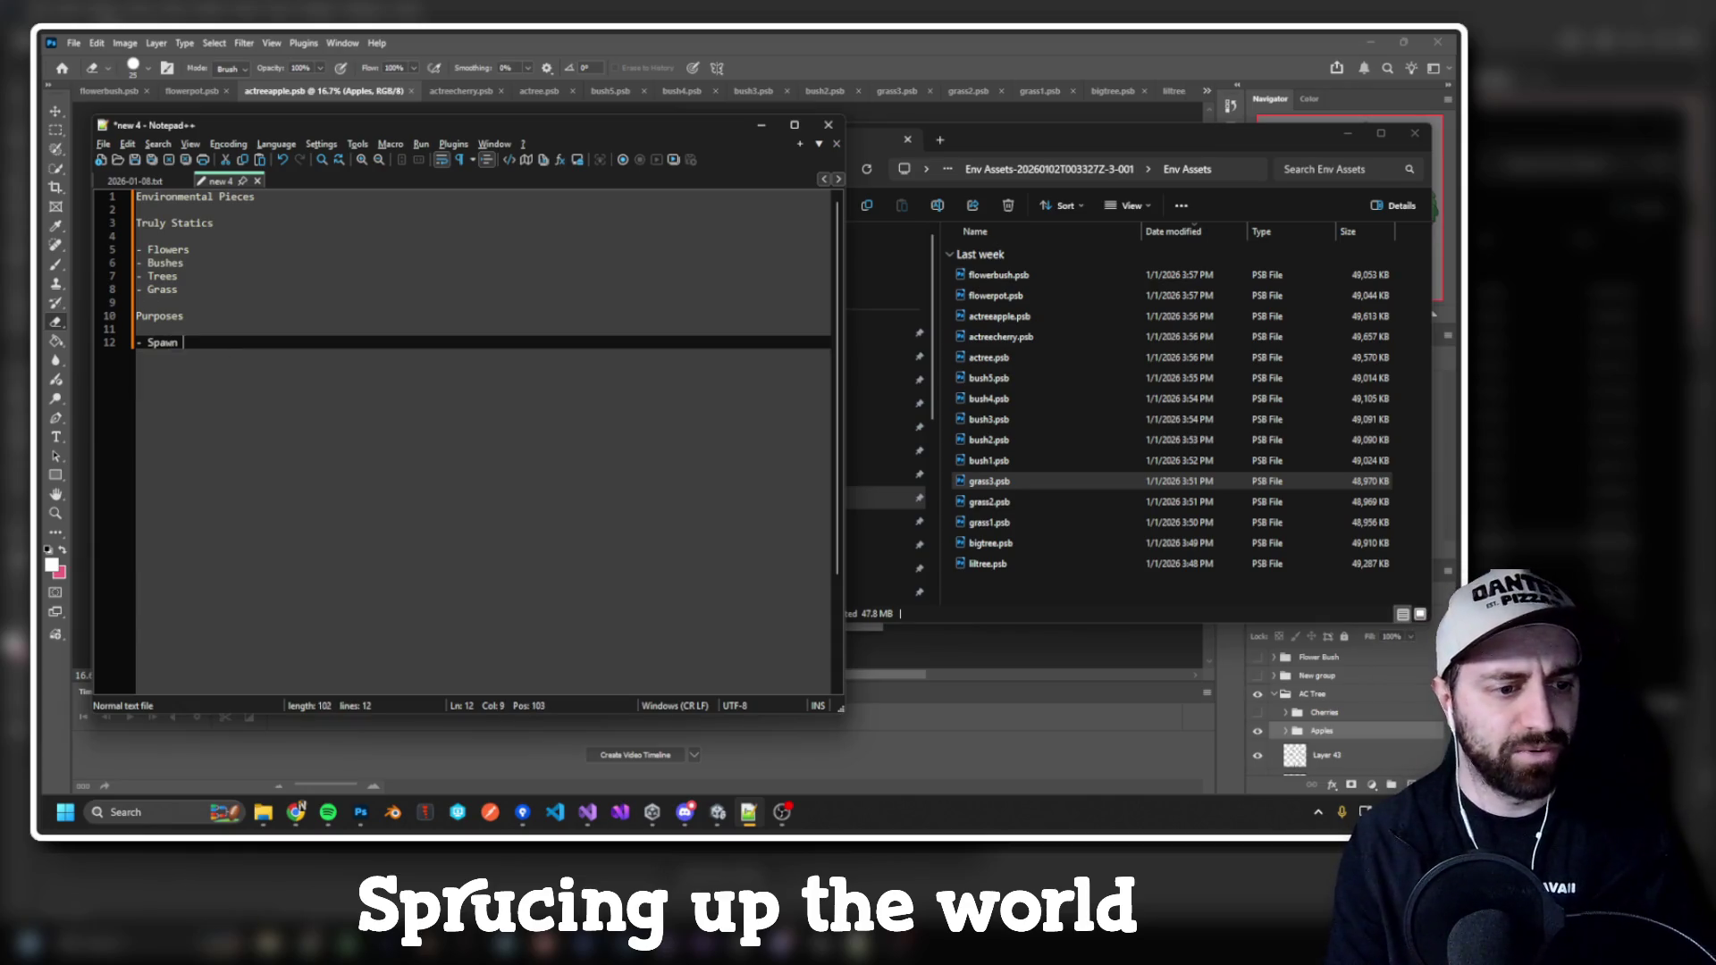
type("Points")
key("BackSpace")
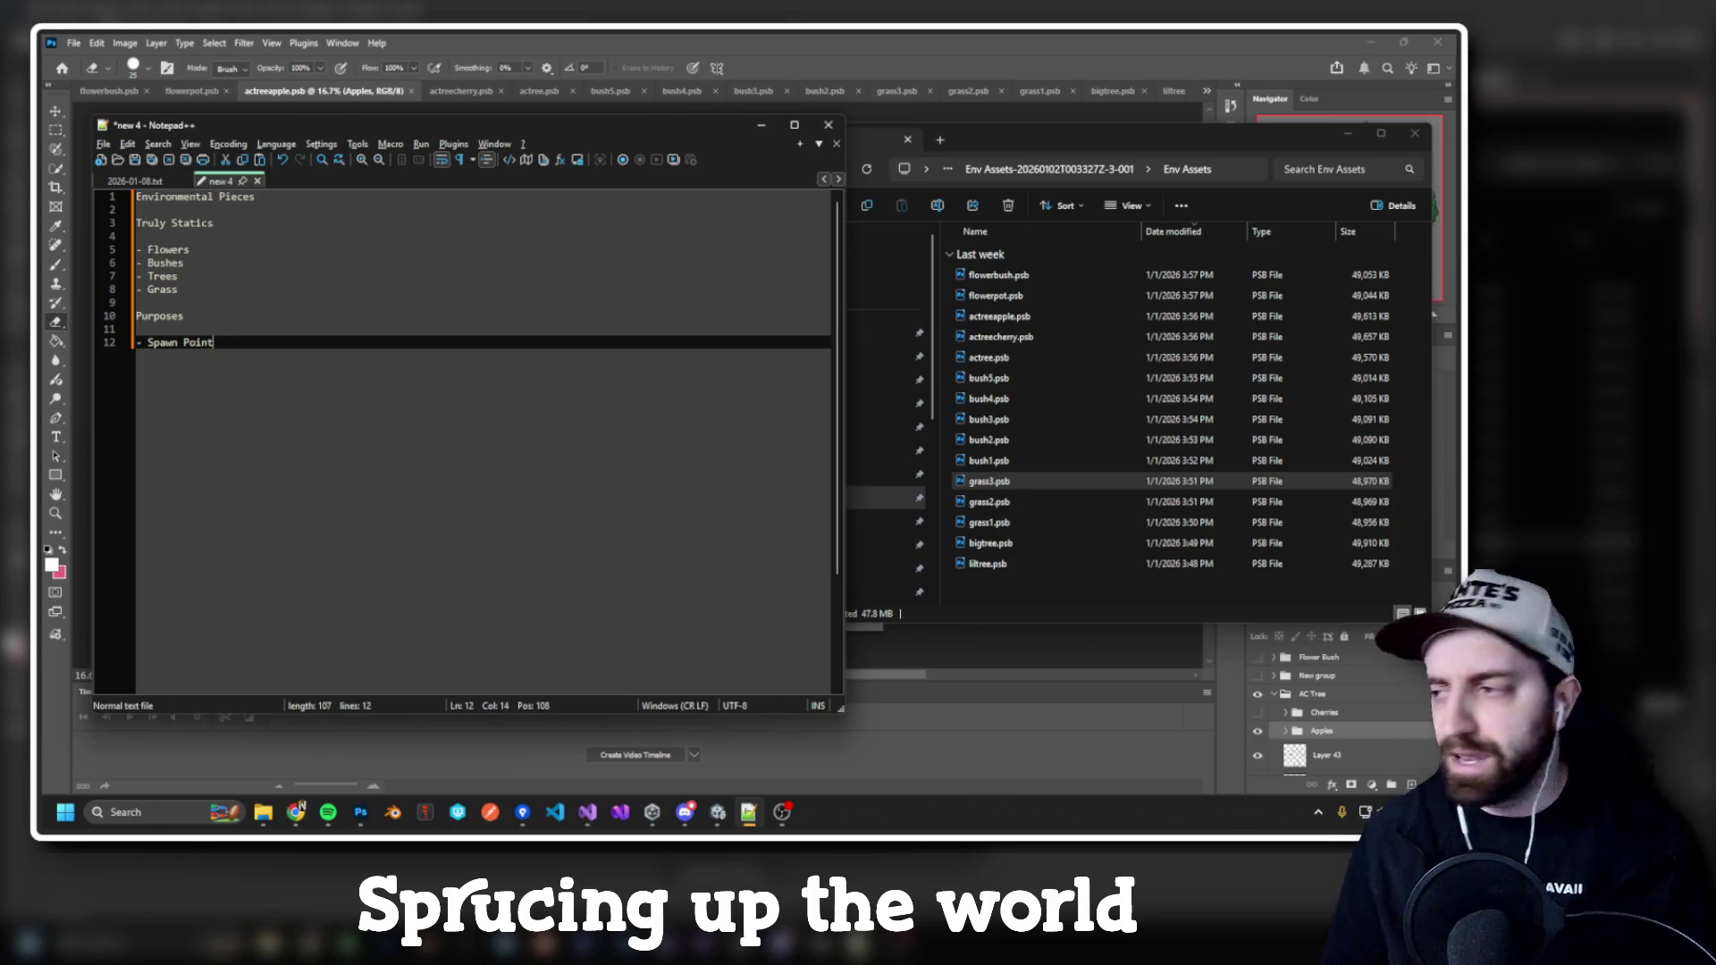
key("alt+Tab")
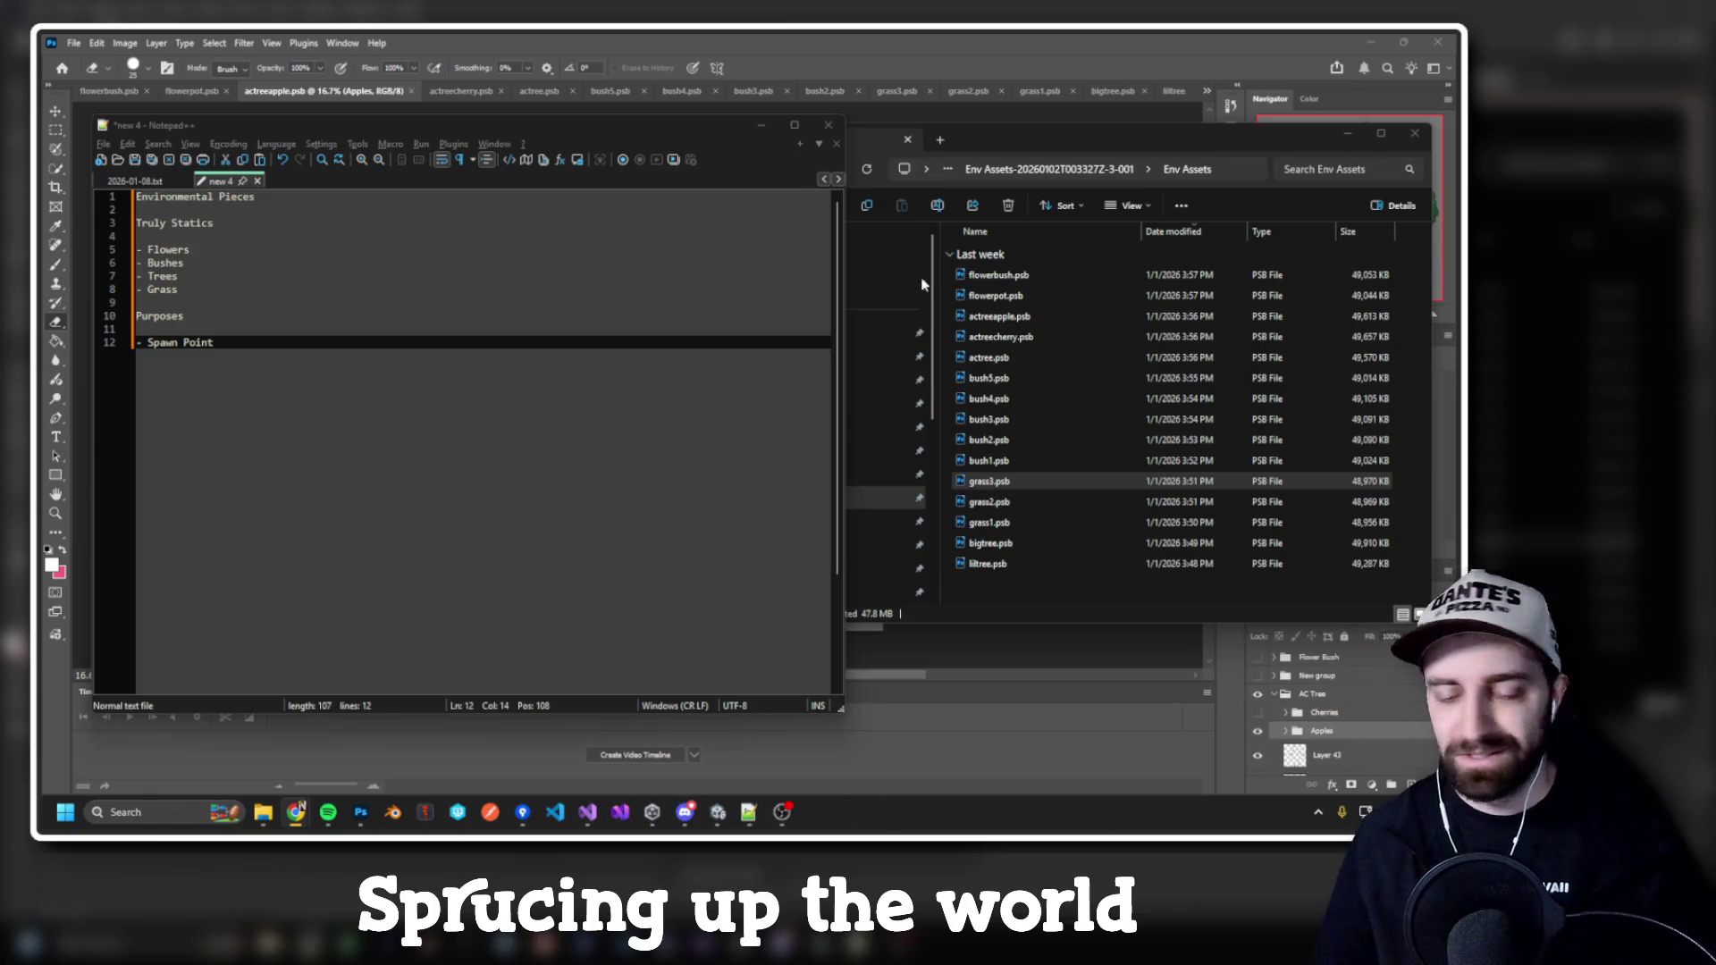
left_click(632, 369)
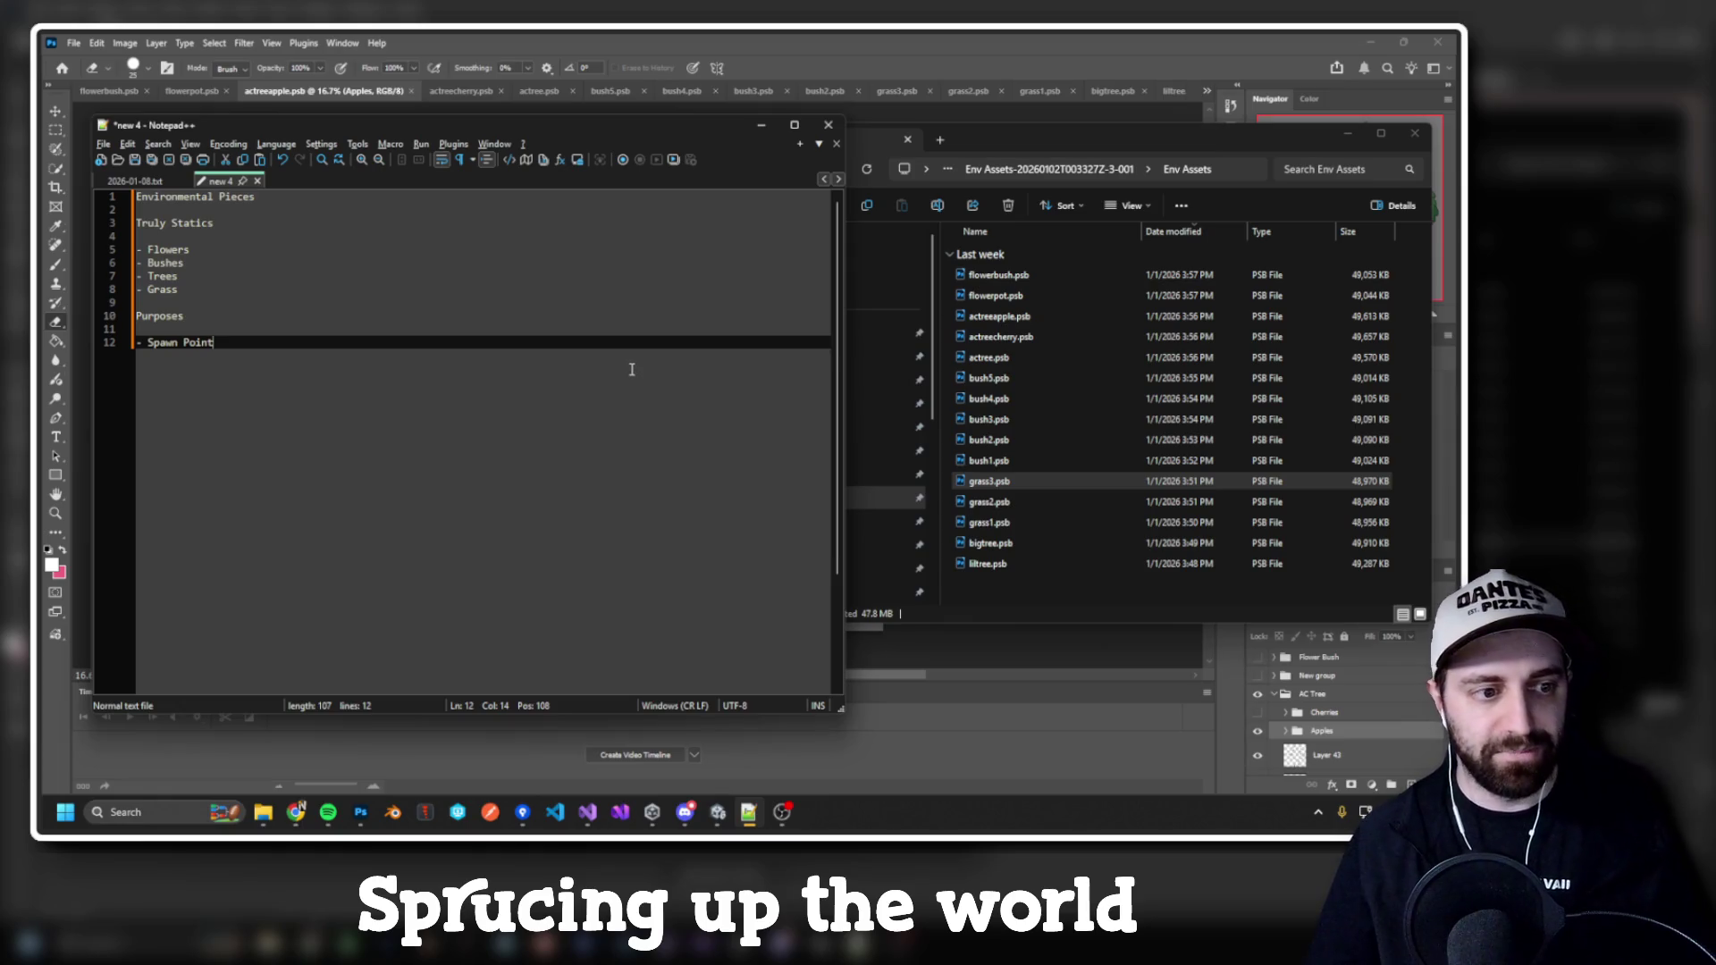
key("Return")
key("Return")
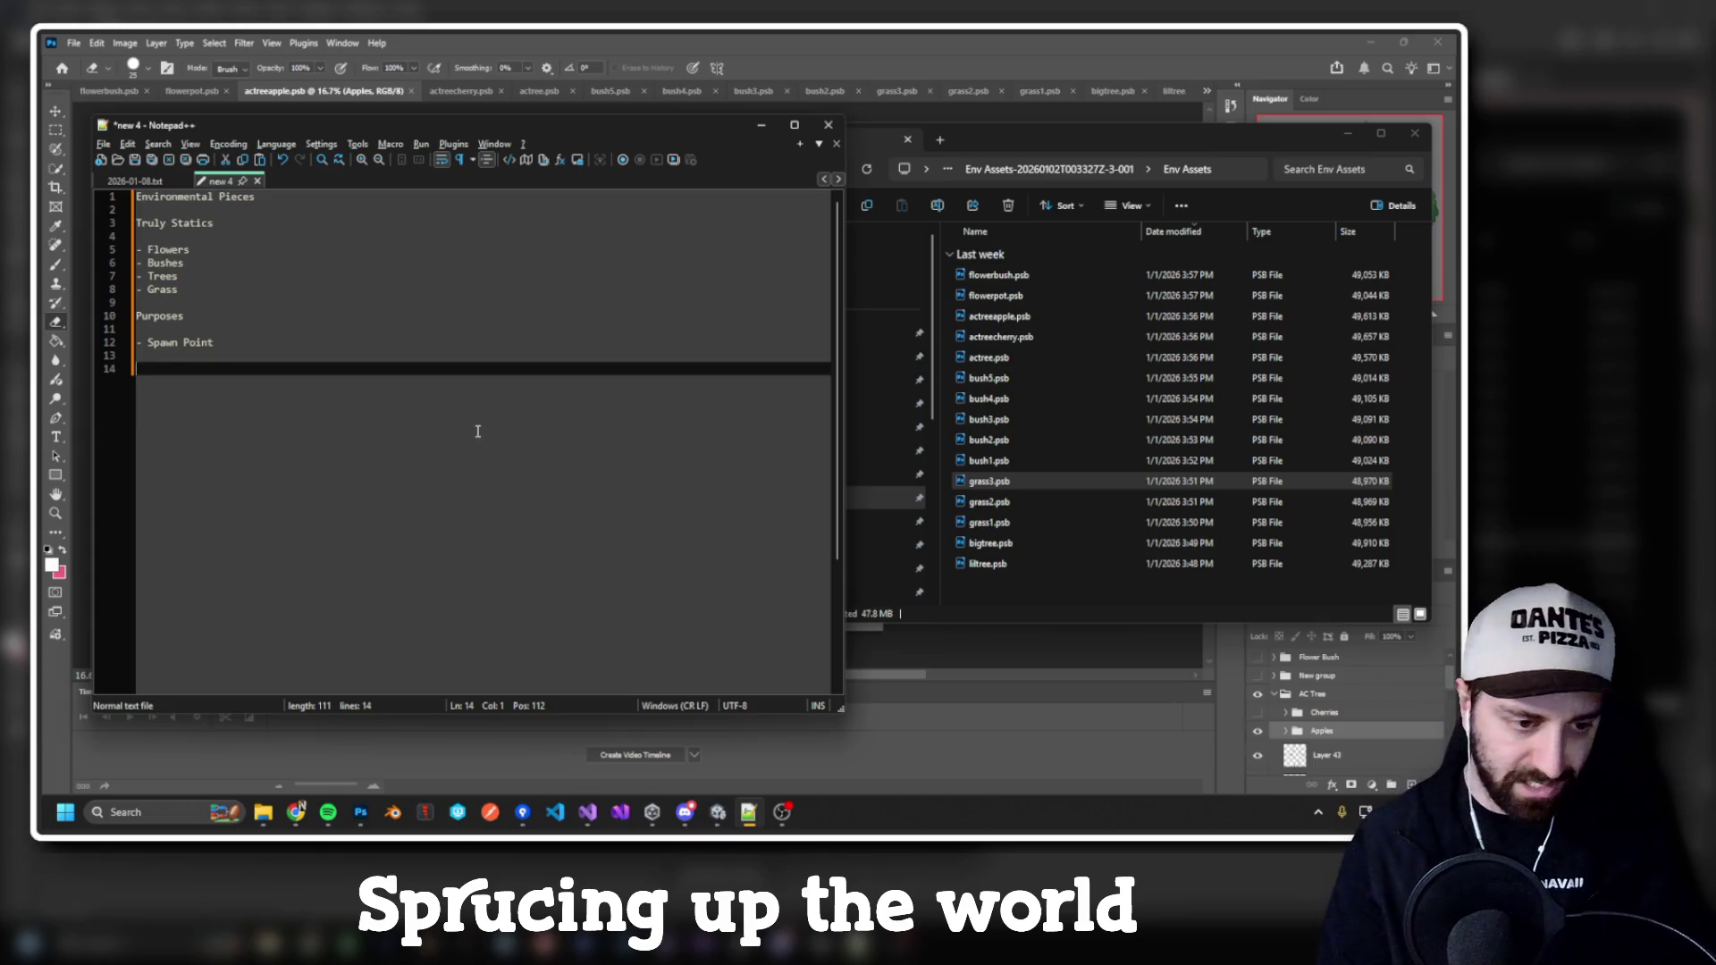
key("BackSpace")
type("Houses")
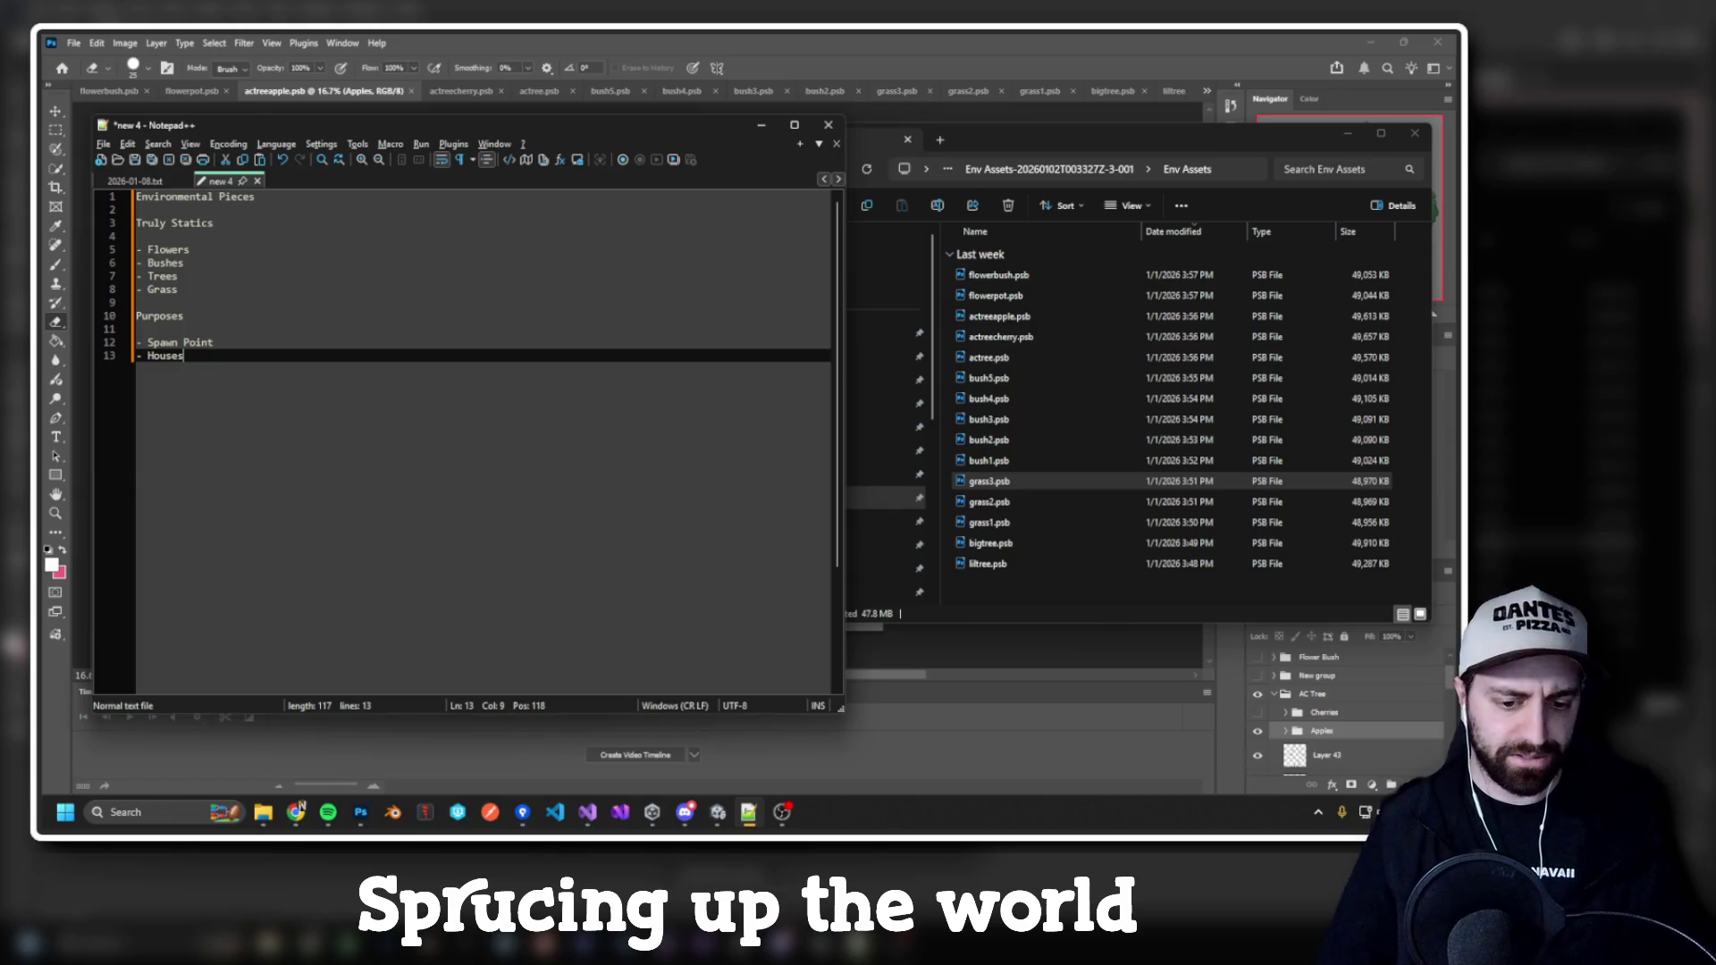
Step: Launch the Grandmaster's Gambit prototype from Start search, reaching intro page 1/2
key("super")
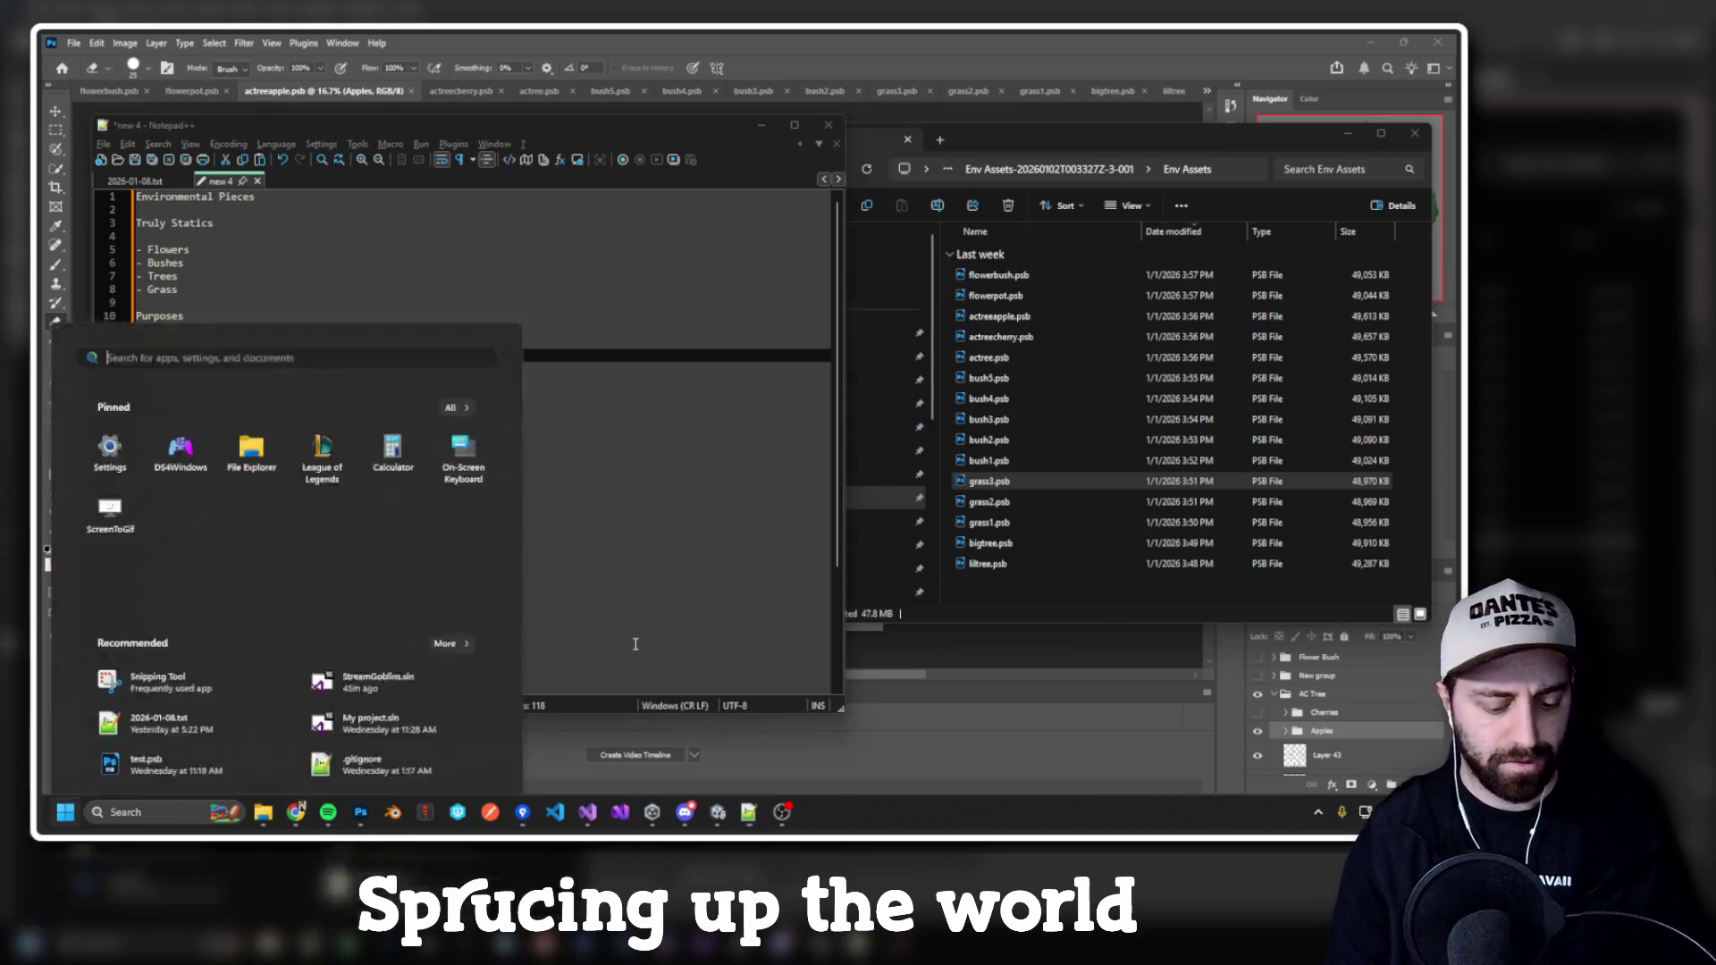
type("obs")
key("Return")
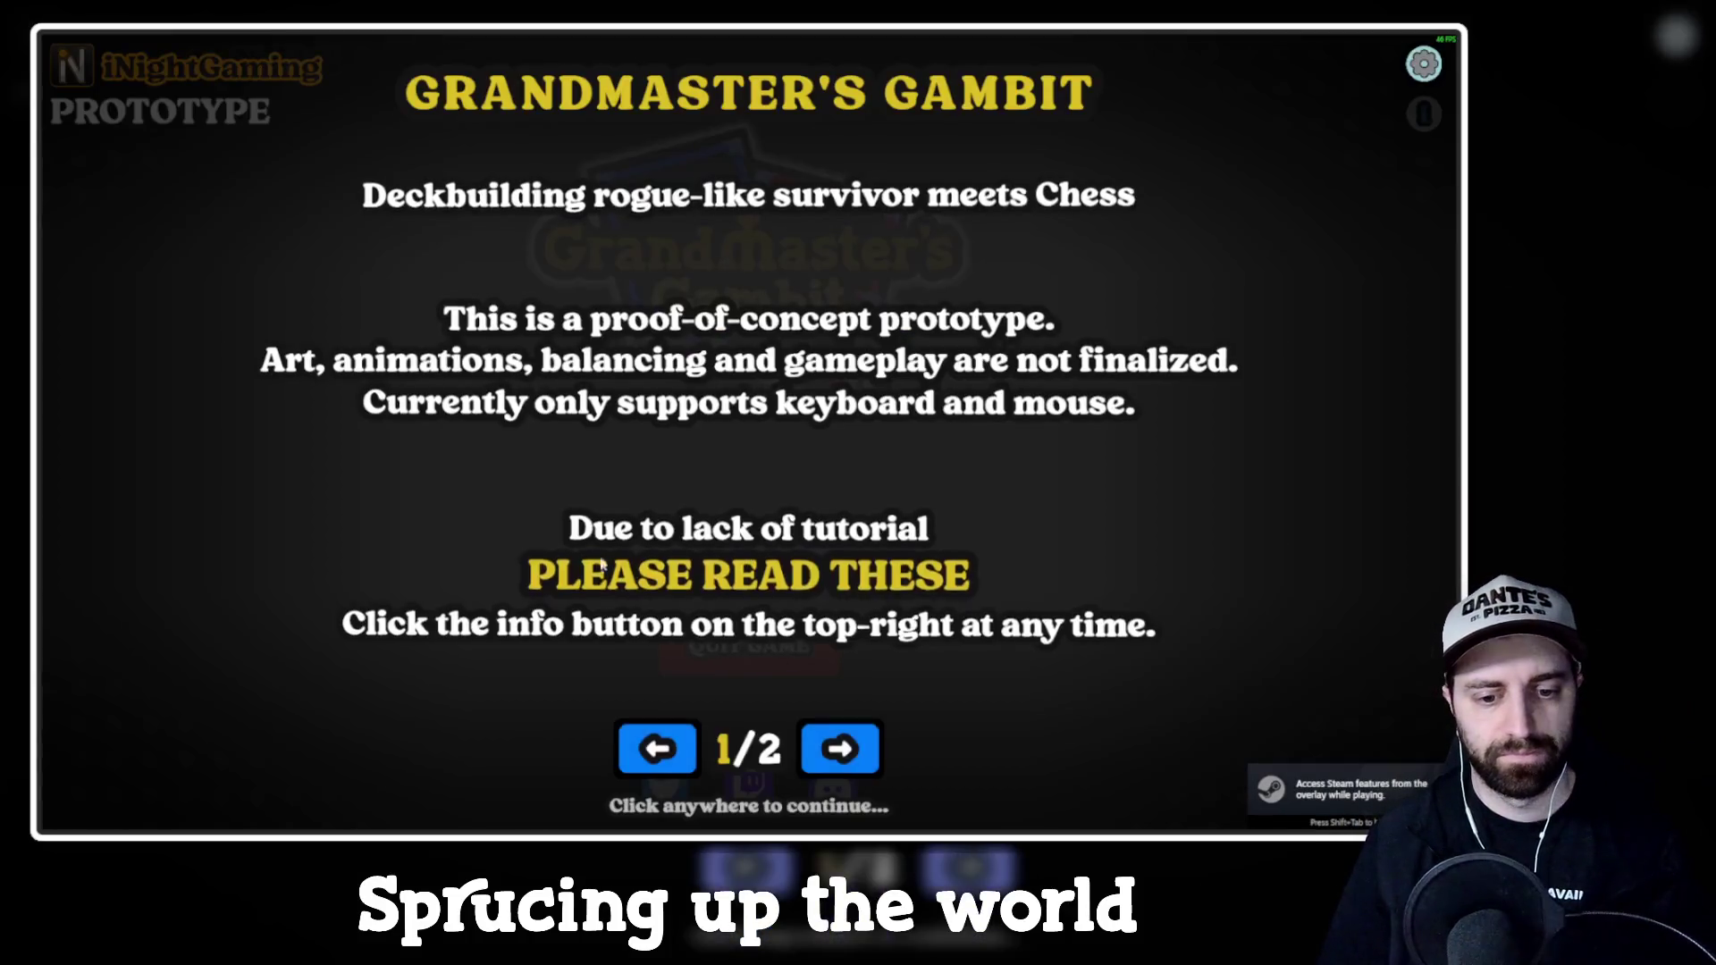
Step: Get past the intro info pages to Turn 1, Level 1 and zoom out over the forest board
left_click(823, 766)
left_click(823, 766)
left_click(748, 559)
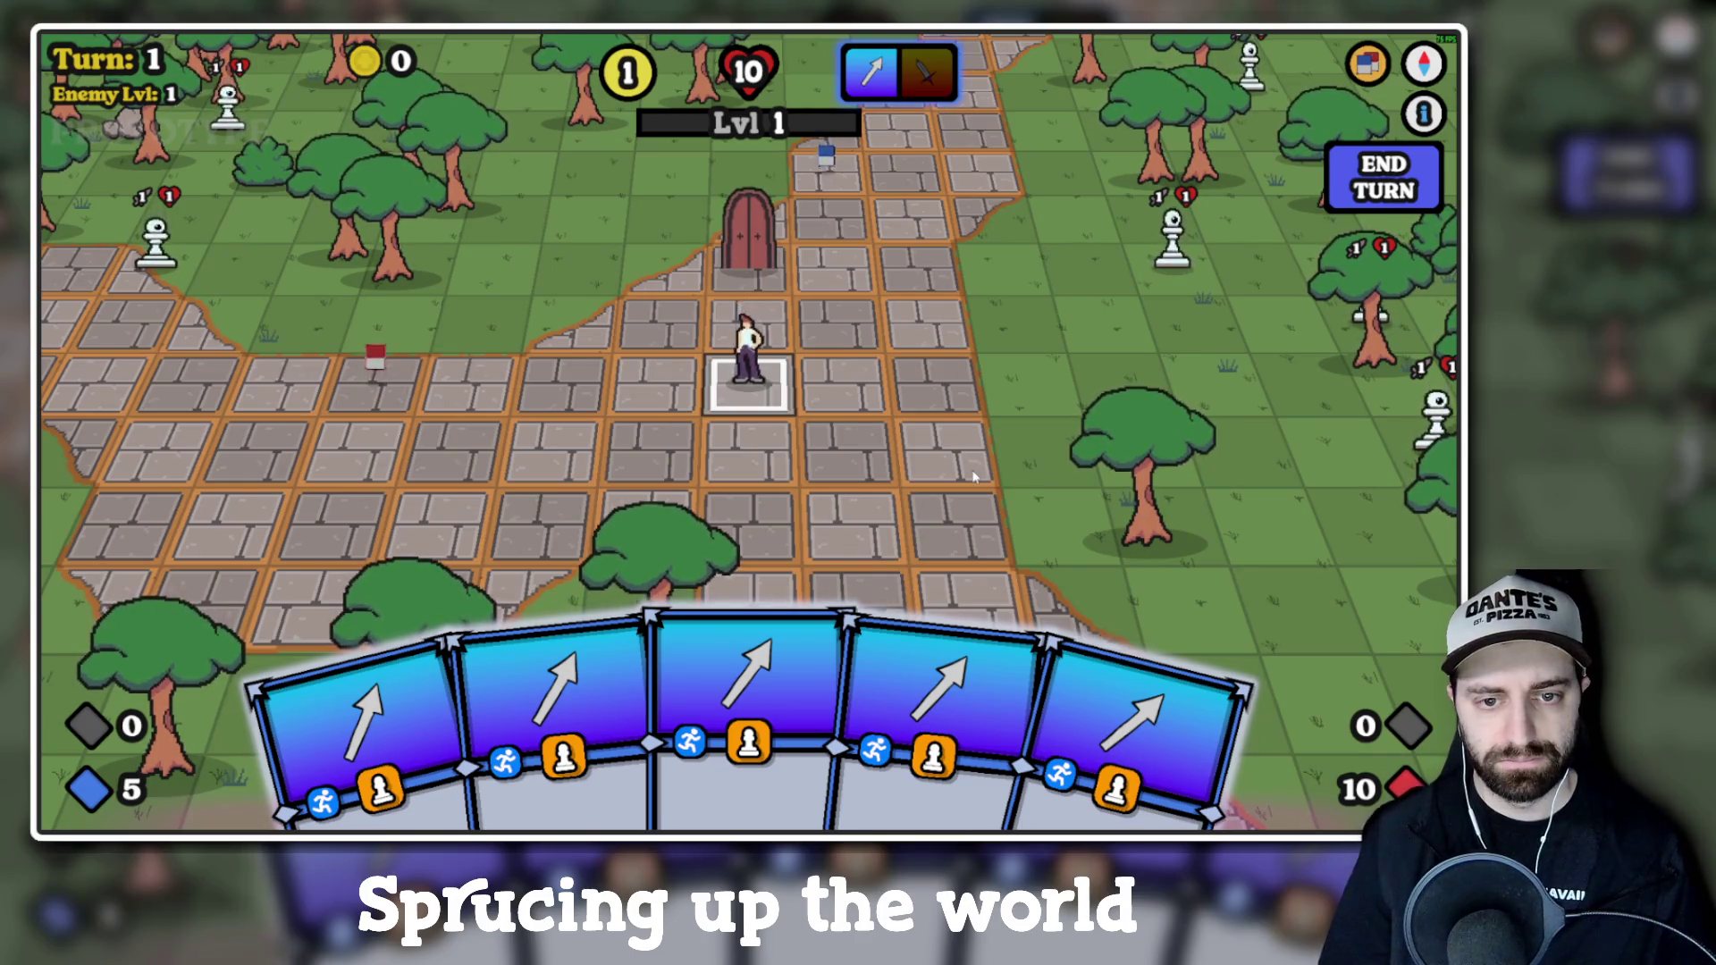
scroll(974, 478, "down", 3)
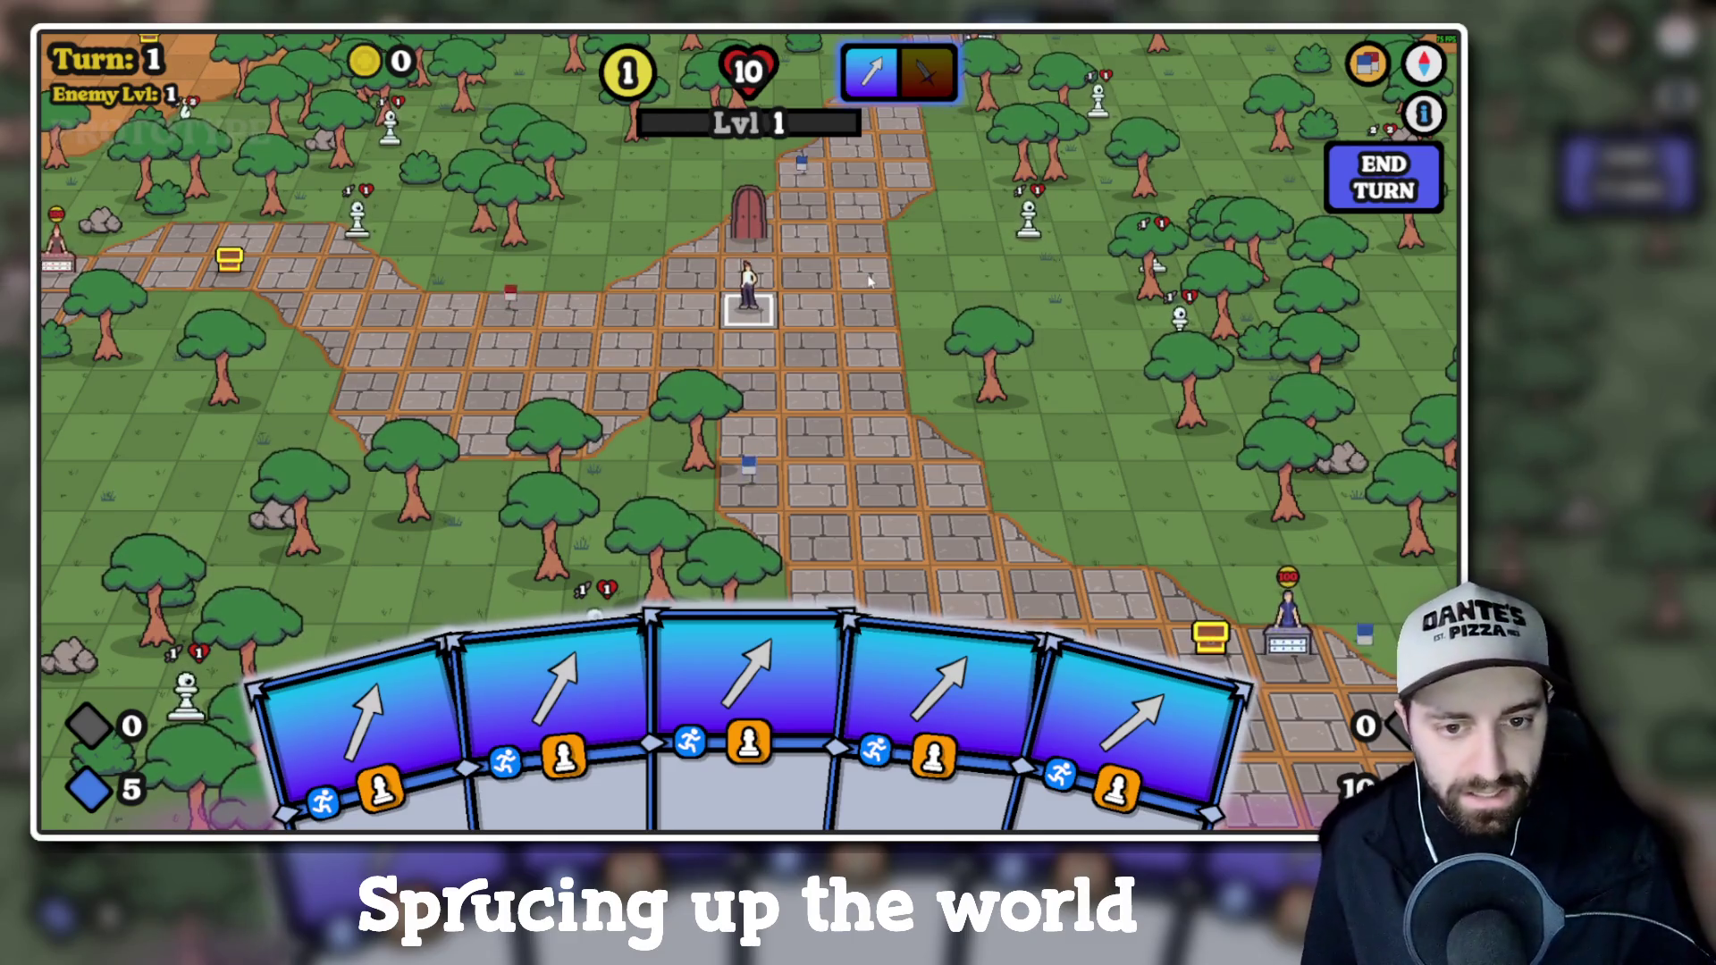
Step: Enter movement stance, hide the HUD, open the world map and rotate the view with E and Q
key("Tab")
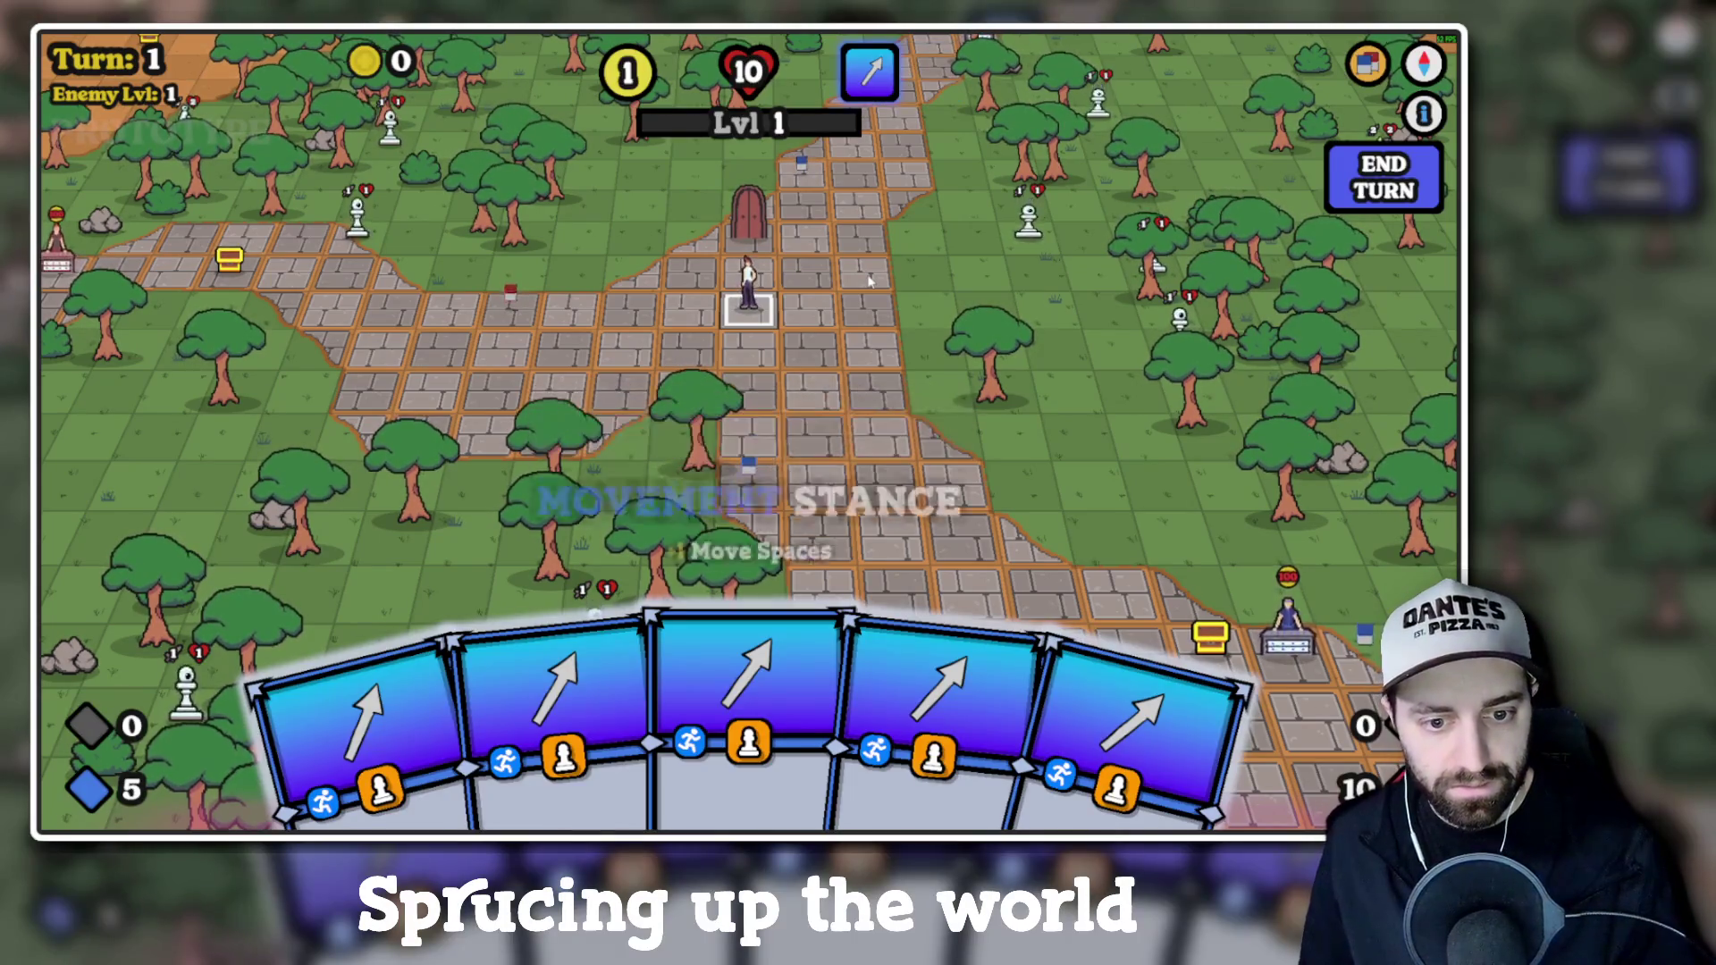
key("h")
key("h")
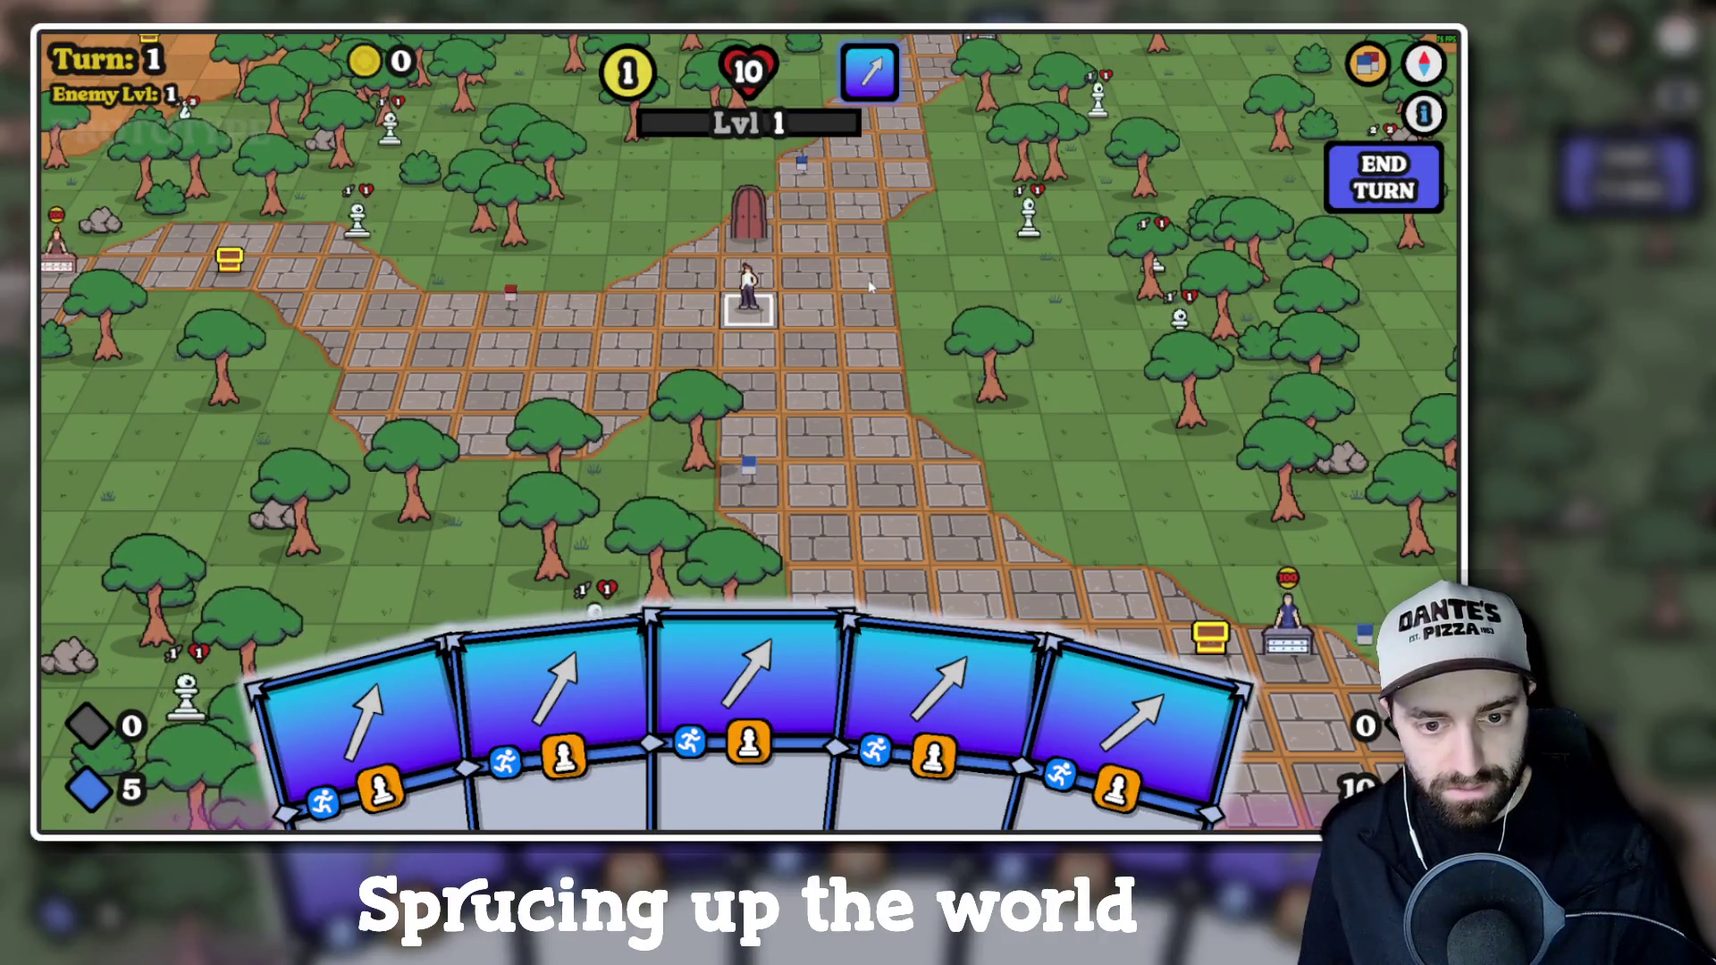
key("m")
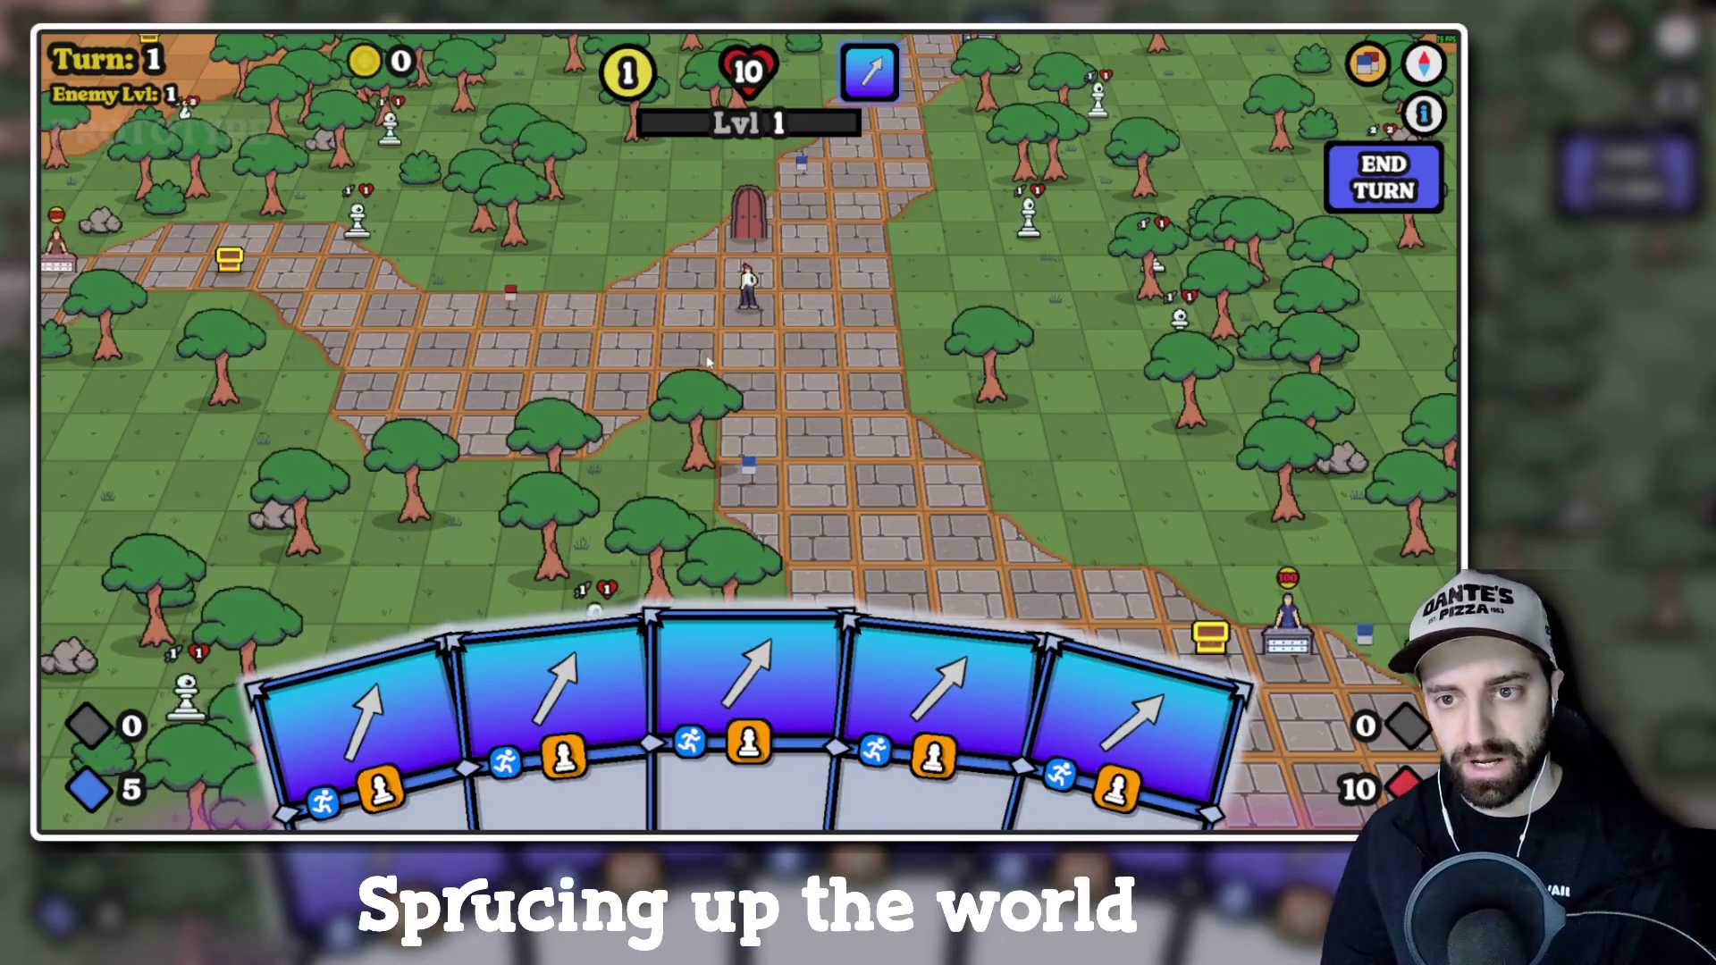
key("e")
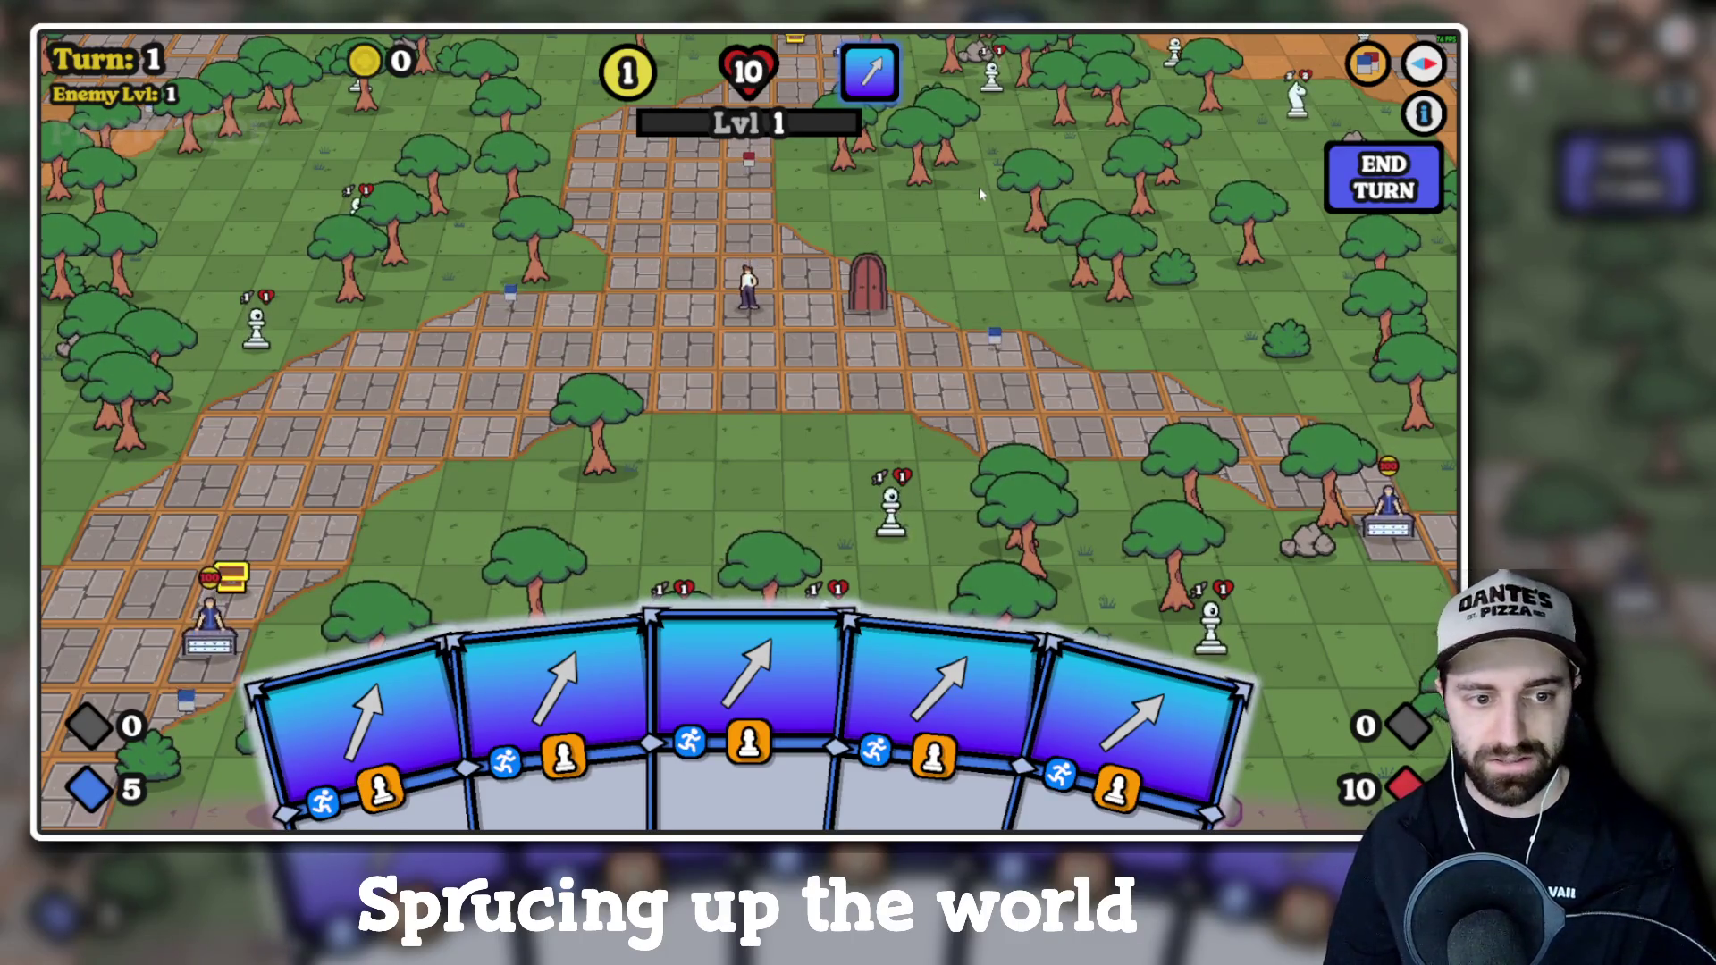
key("q")
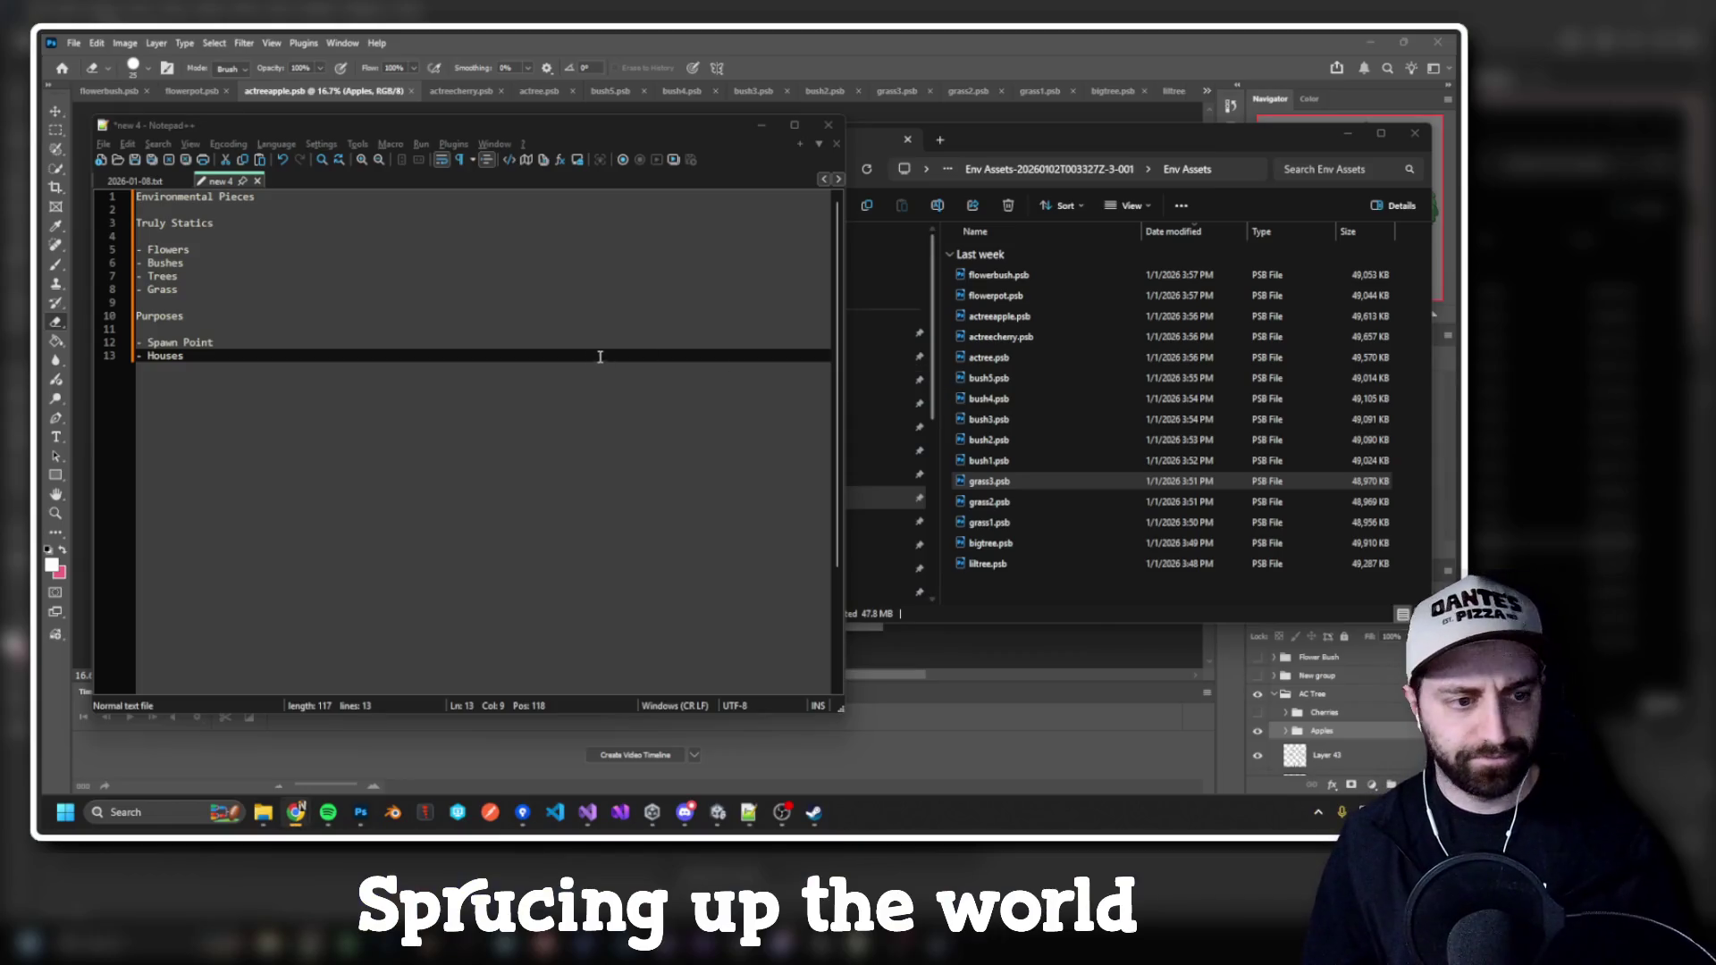
Step: In the environmental-pieces notes, select the four Truly Statics items
left_click(564, 375)
left_click(116, 353)
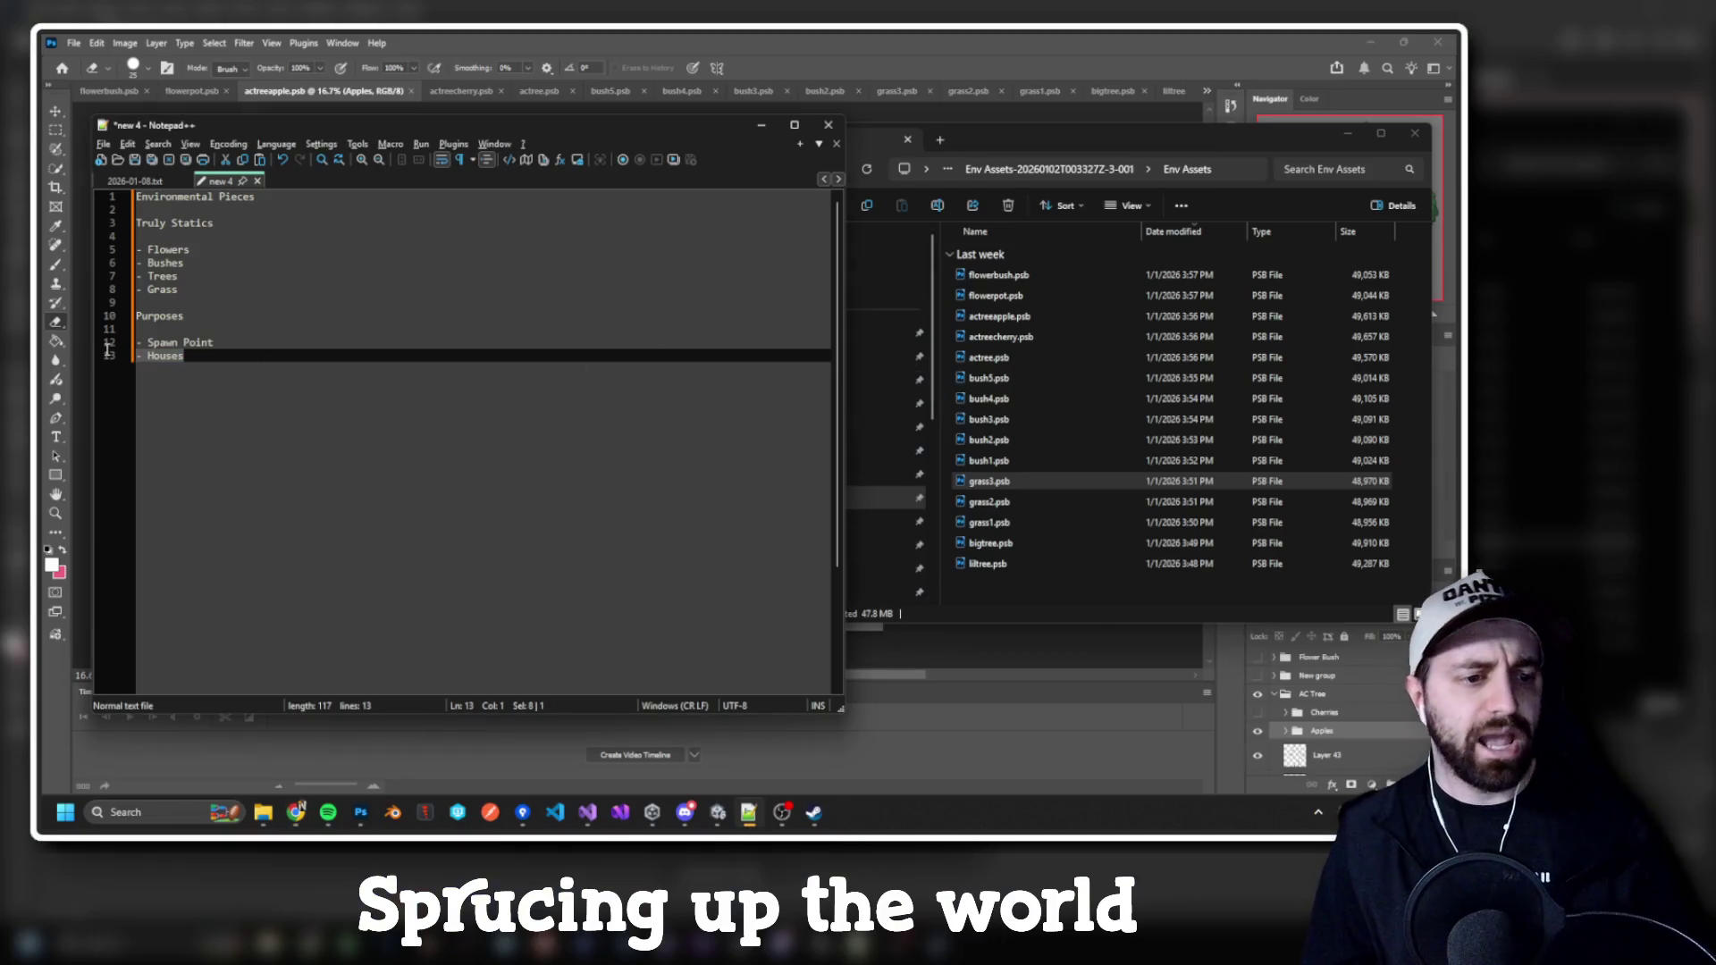
left_click_drag(109, 355, 122, 343)
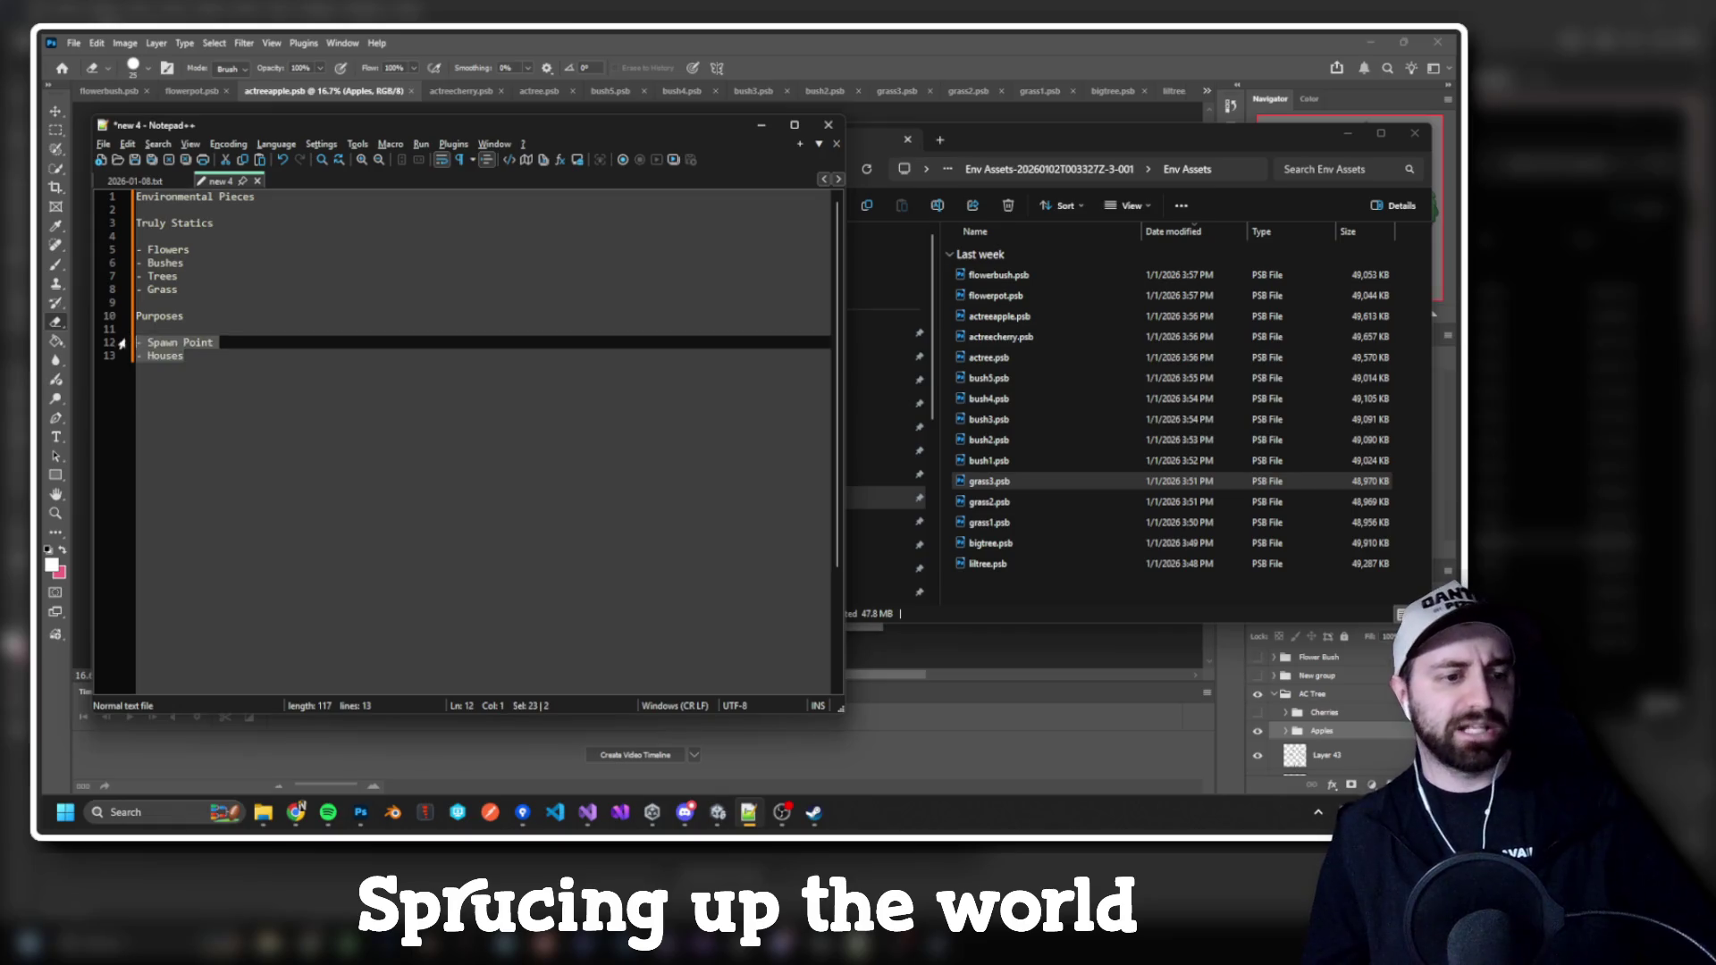
left_click(185, 358)
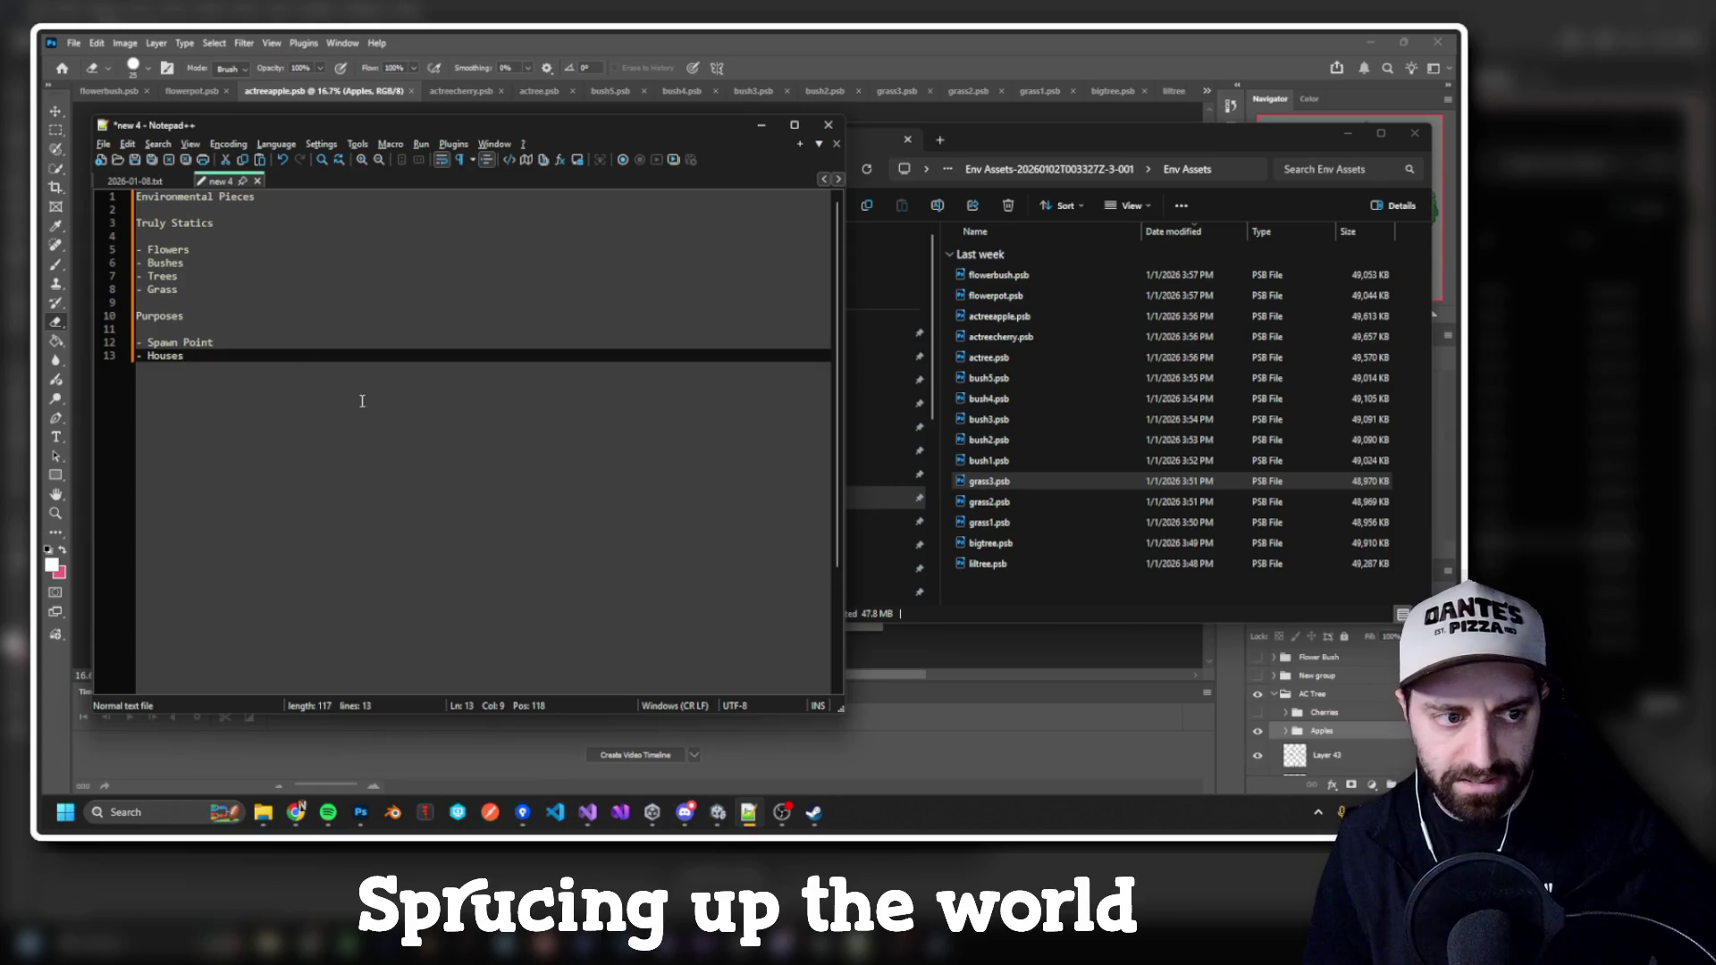
left_click_drag(179, 289, 136, 249)
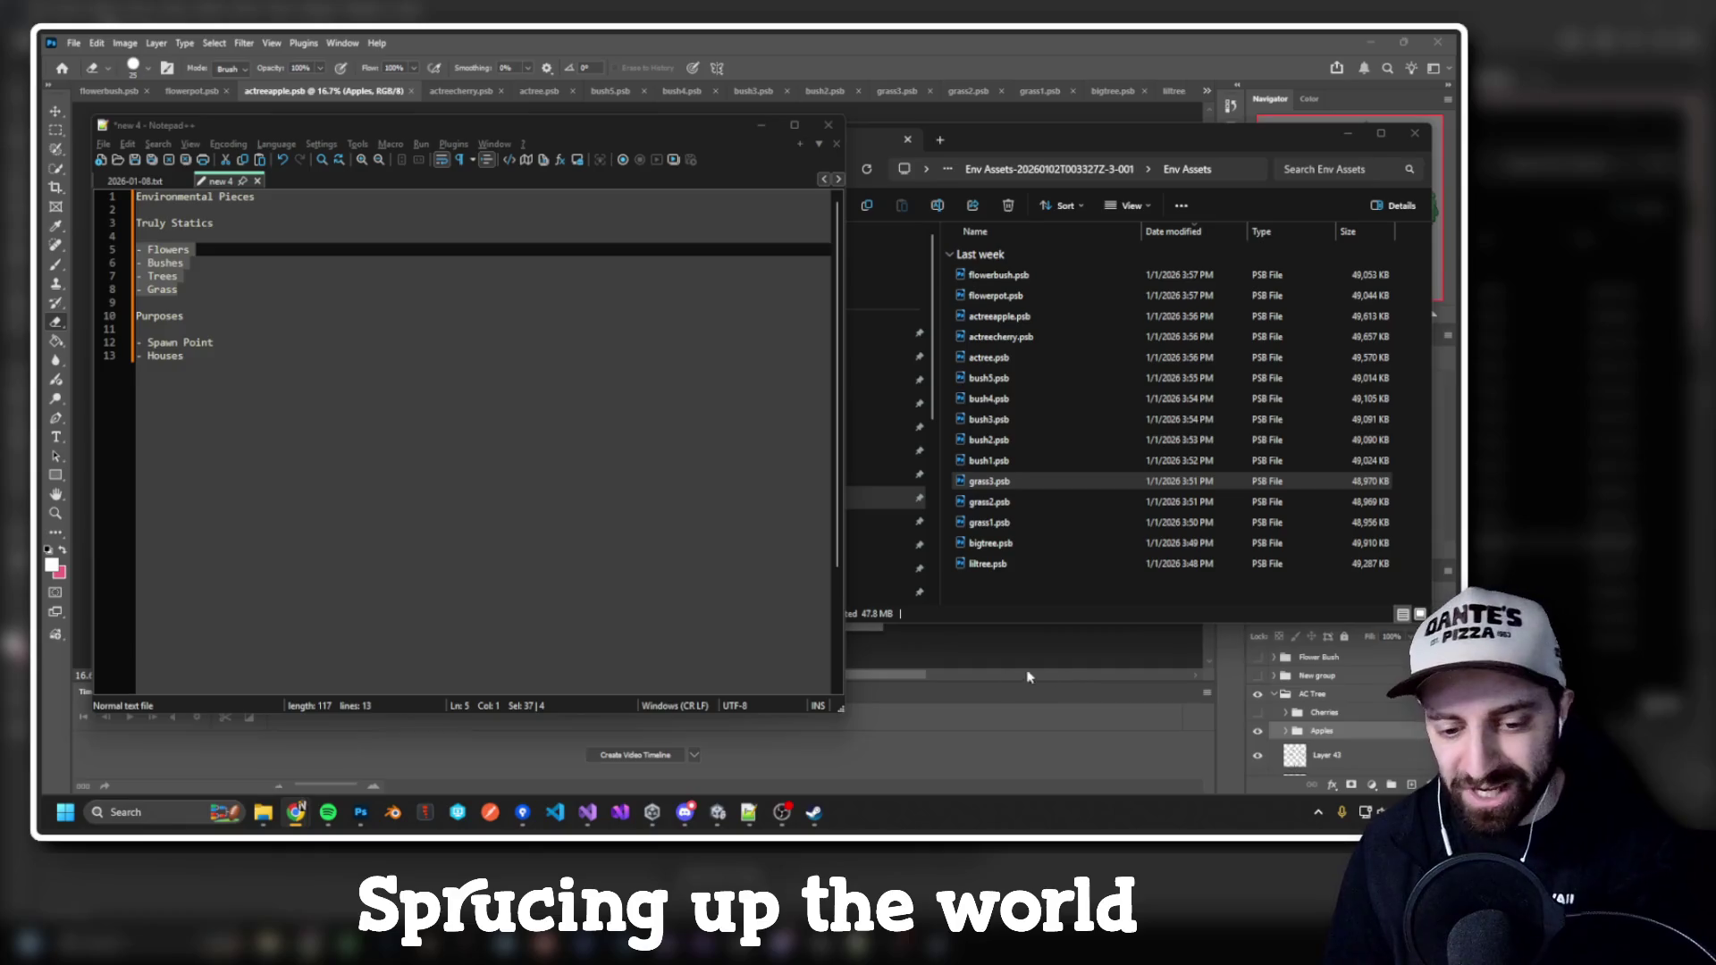
Step: Bring the Unity editor back to the front and pan the Scene view slightly right
mouse_move(814, 811)
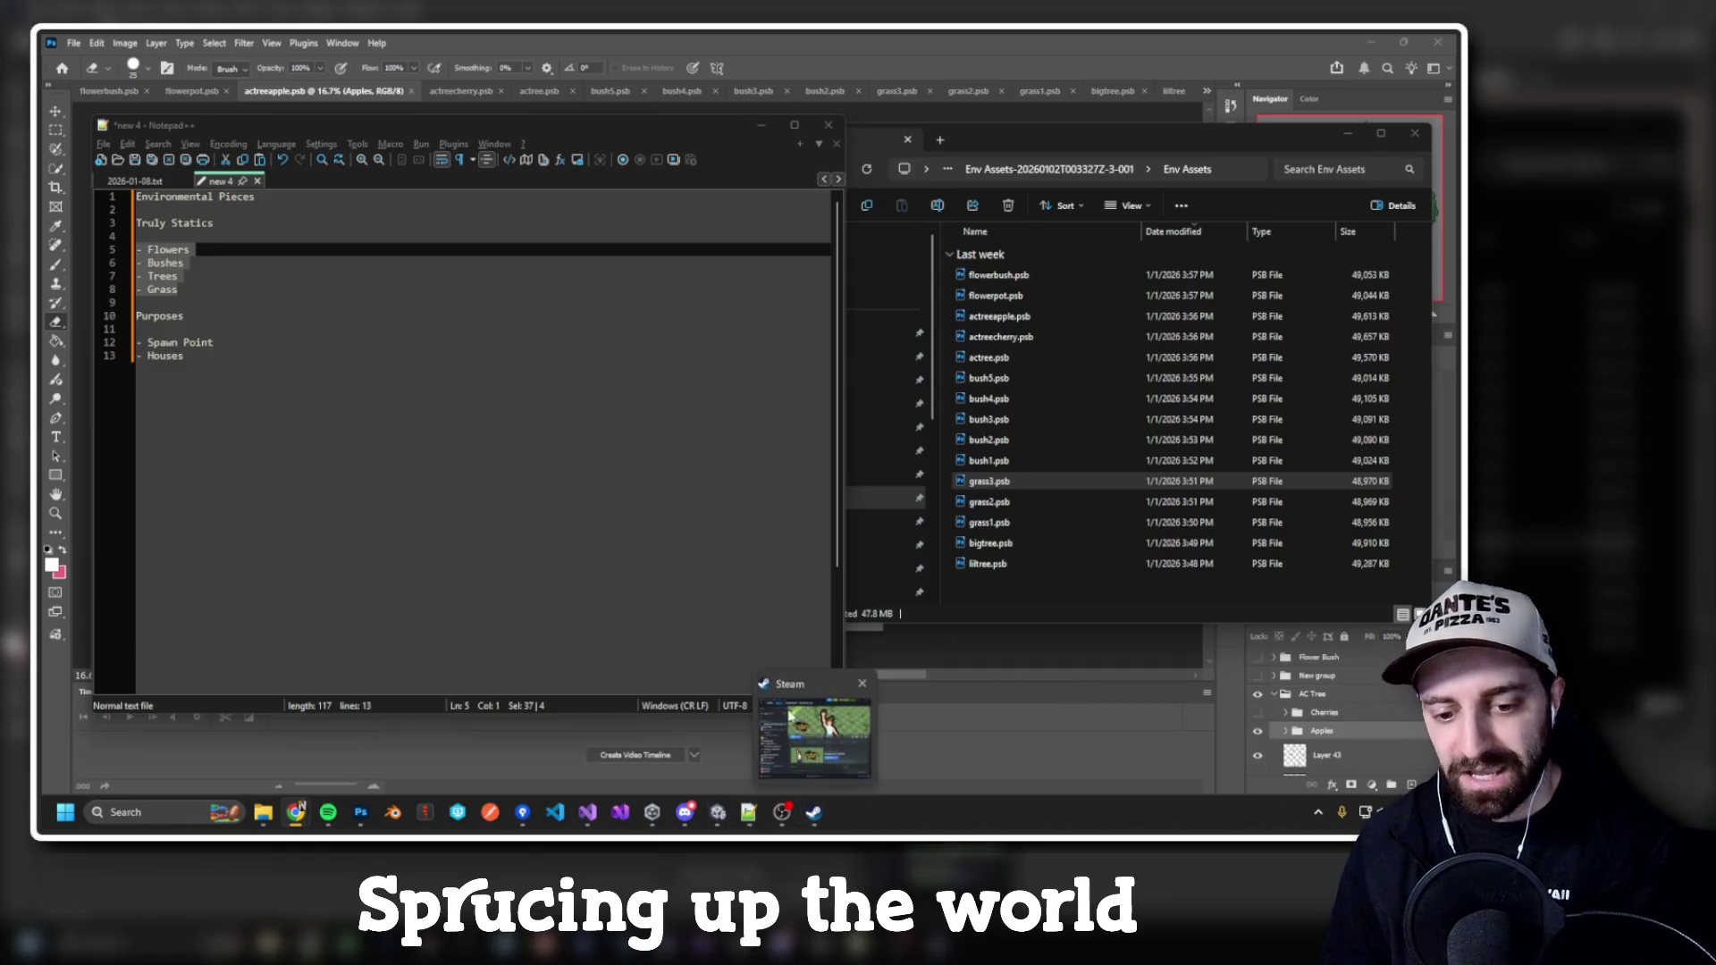
left_click(718, 813)
left_click_drag(672, 387, 728, 381)
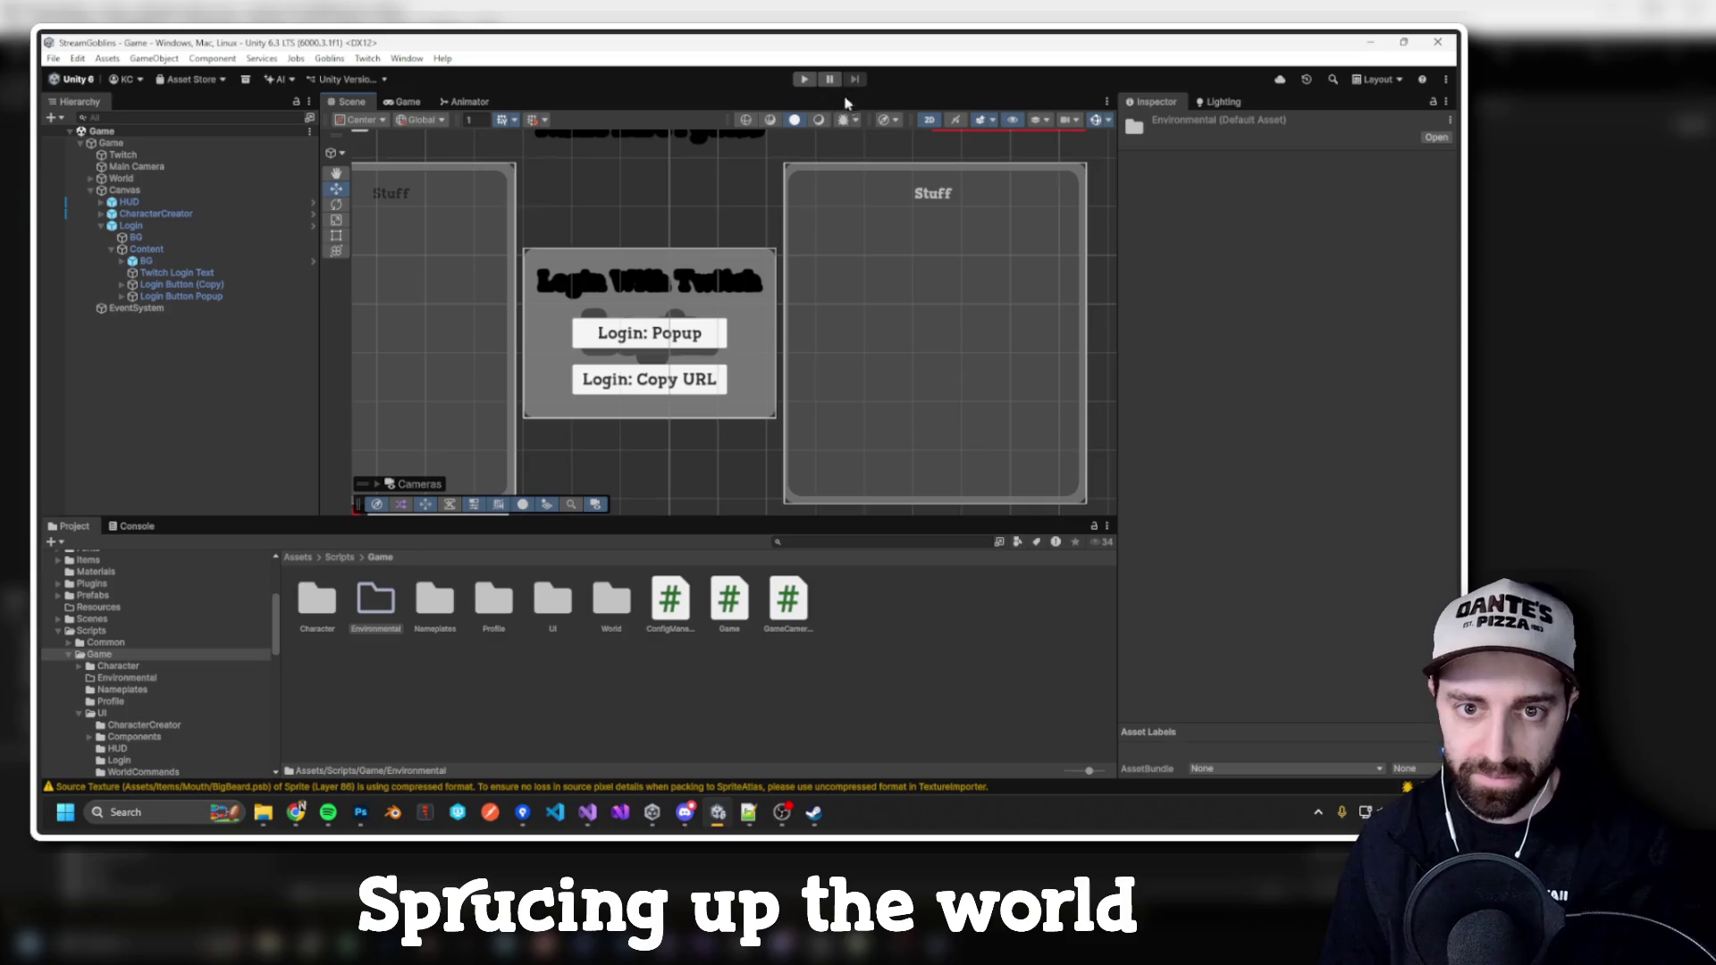
Step: Play StreamGoblins and dismiss the character creator overlay to watch goblins wander the grass
left_click(800, 83)
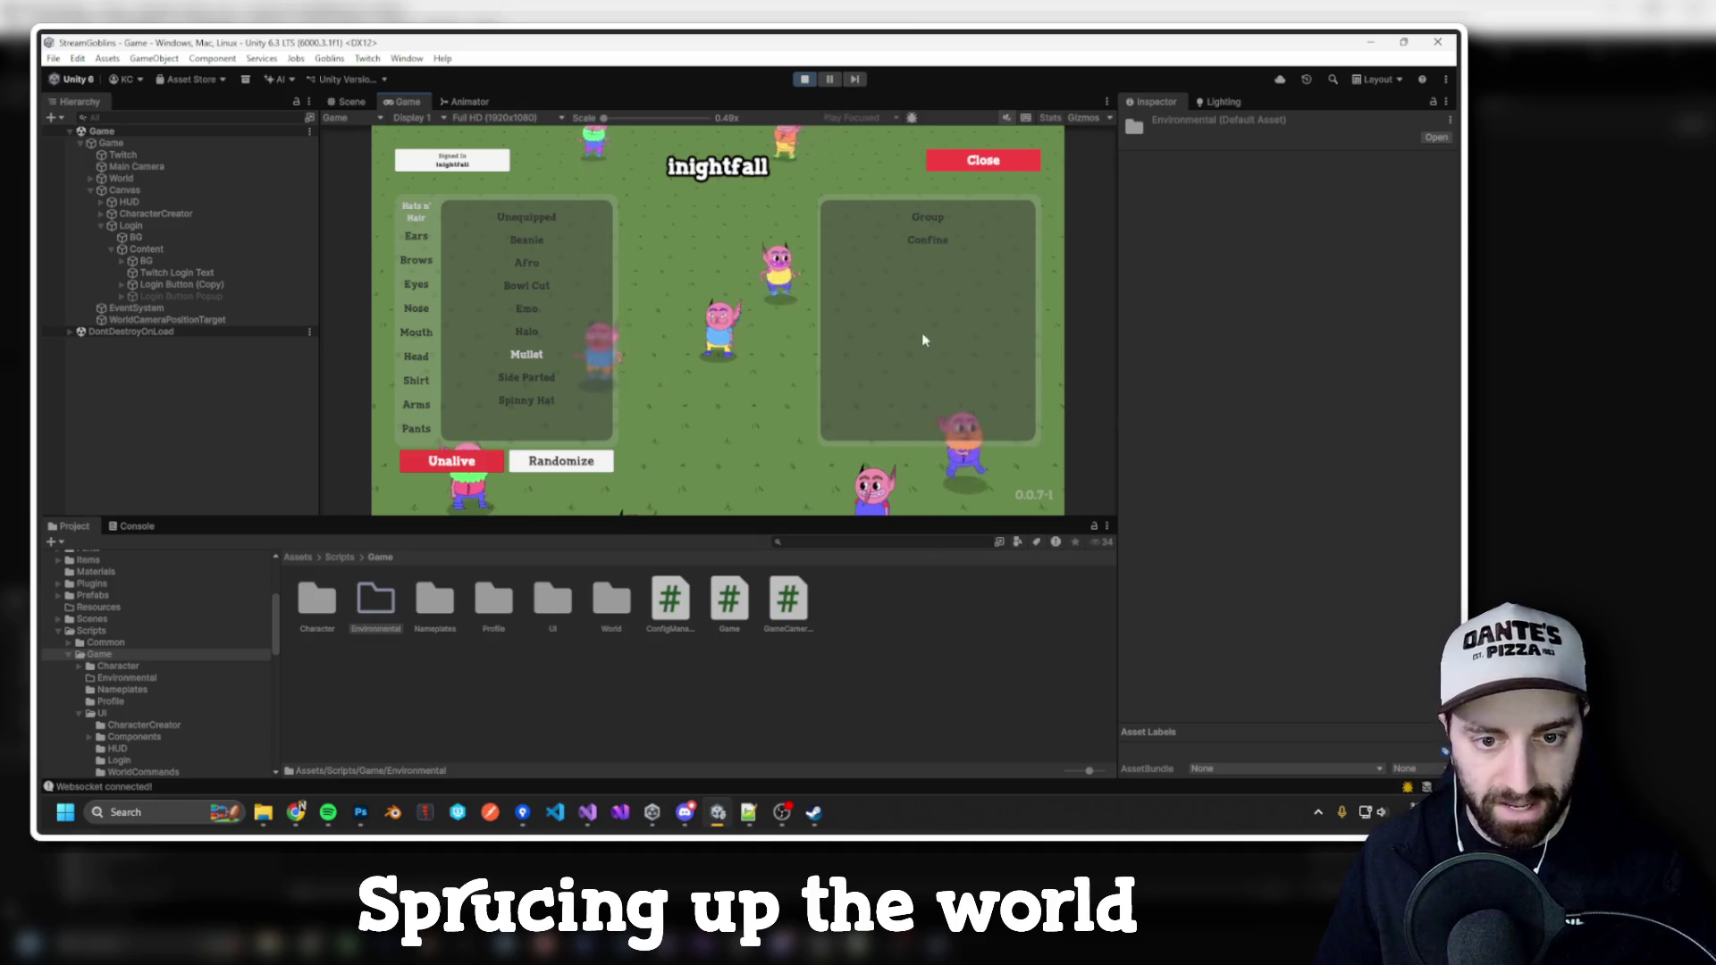
key("Escape")
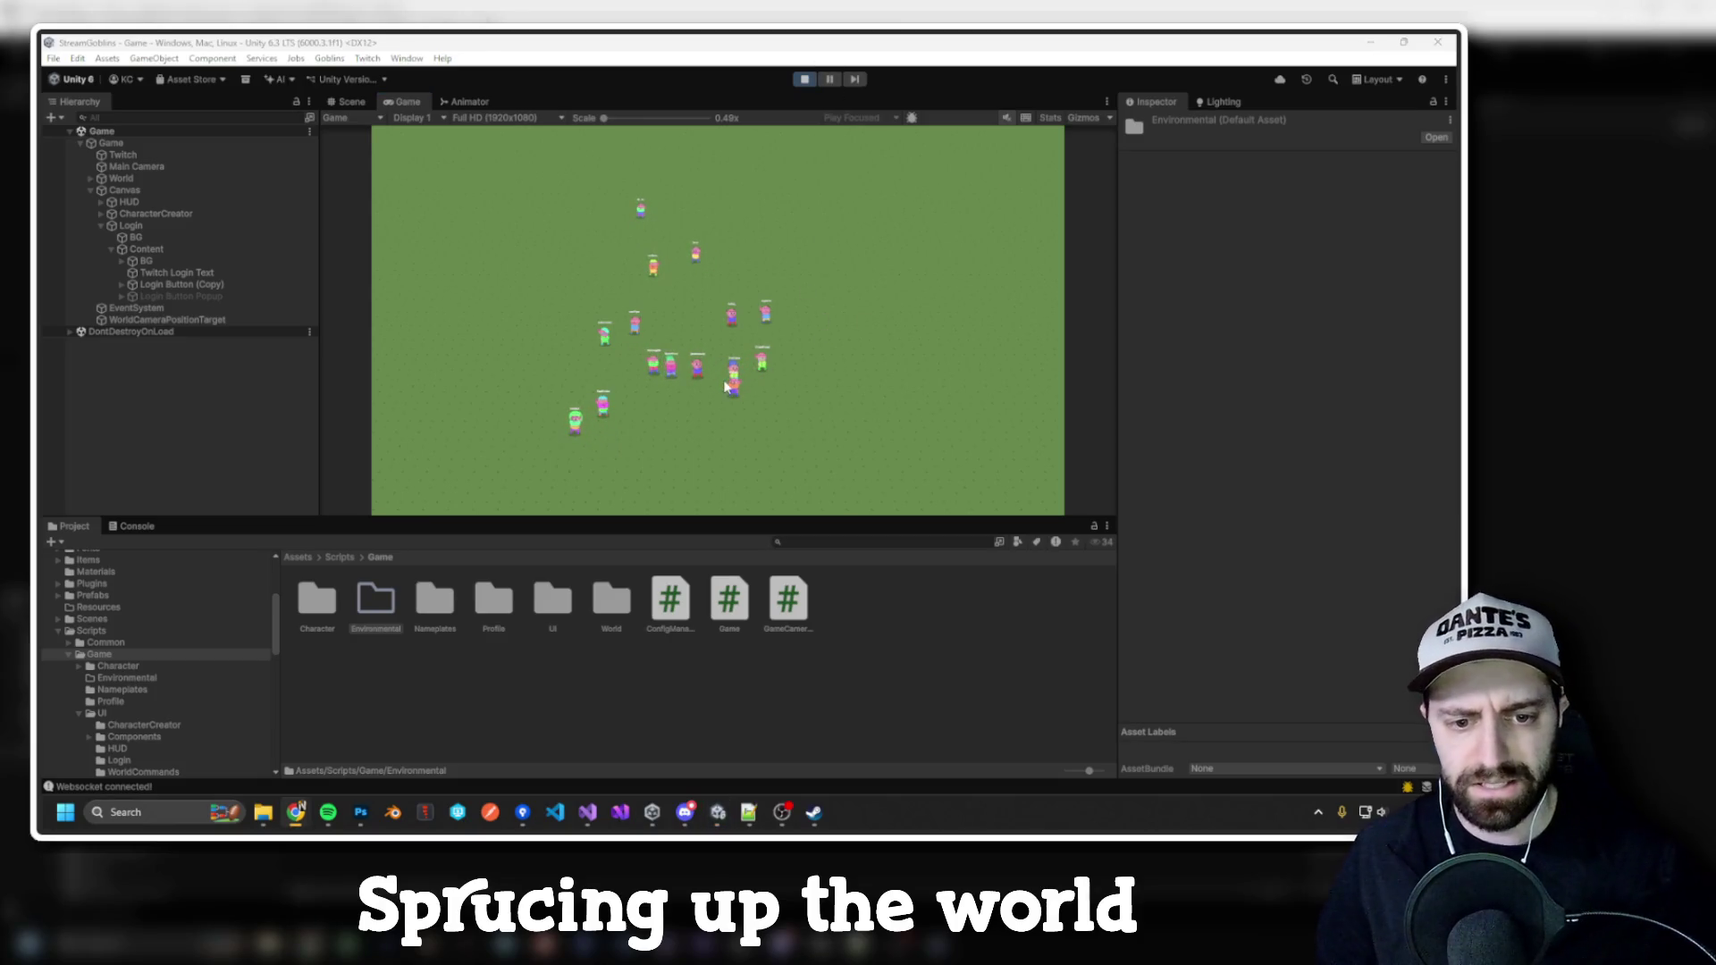
Step: Stop play mode and open WorldEntity.cs from Assets/Scripts/Game/World in Visual Studio
left_click(804, 79)
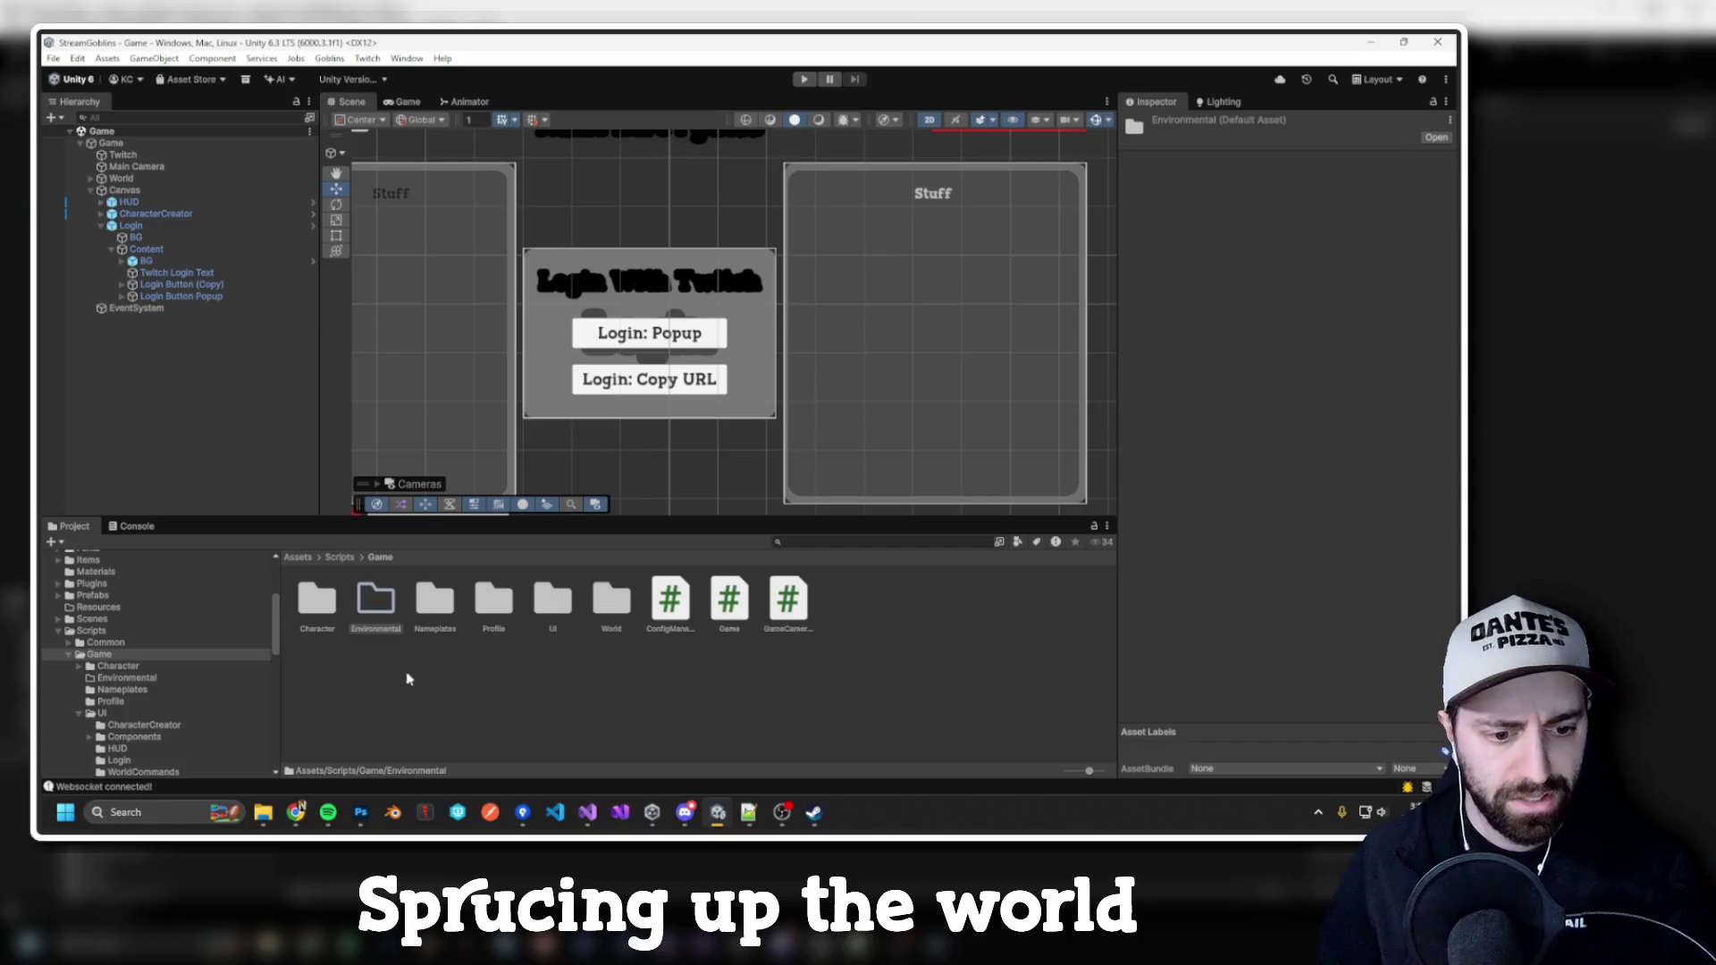
double_click(379, 609)
left_click(378, 557)
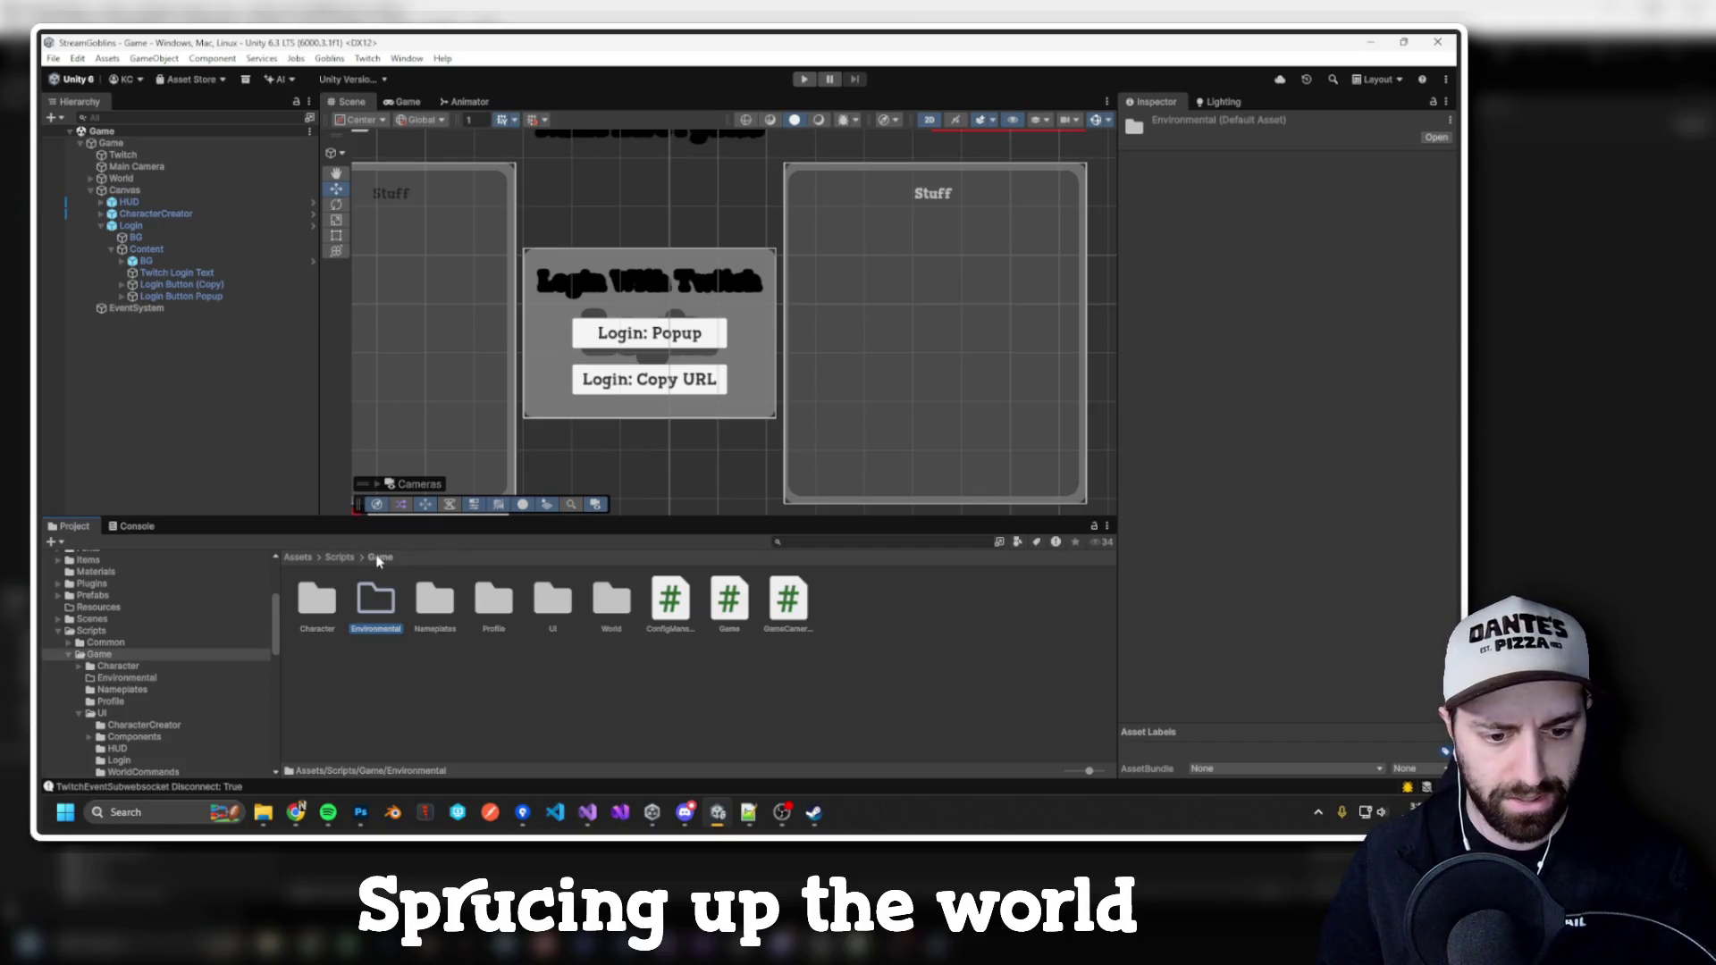
double_click(611, 603)
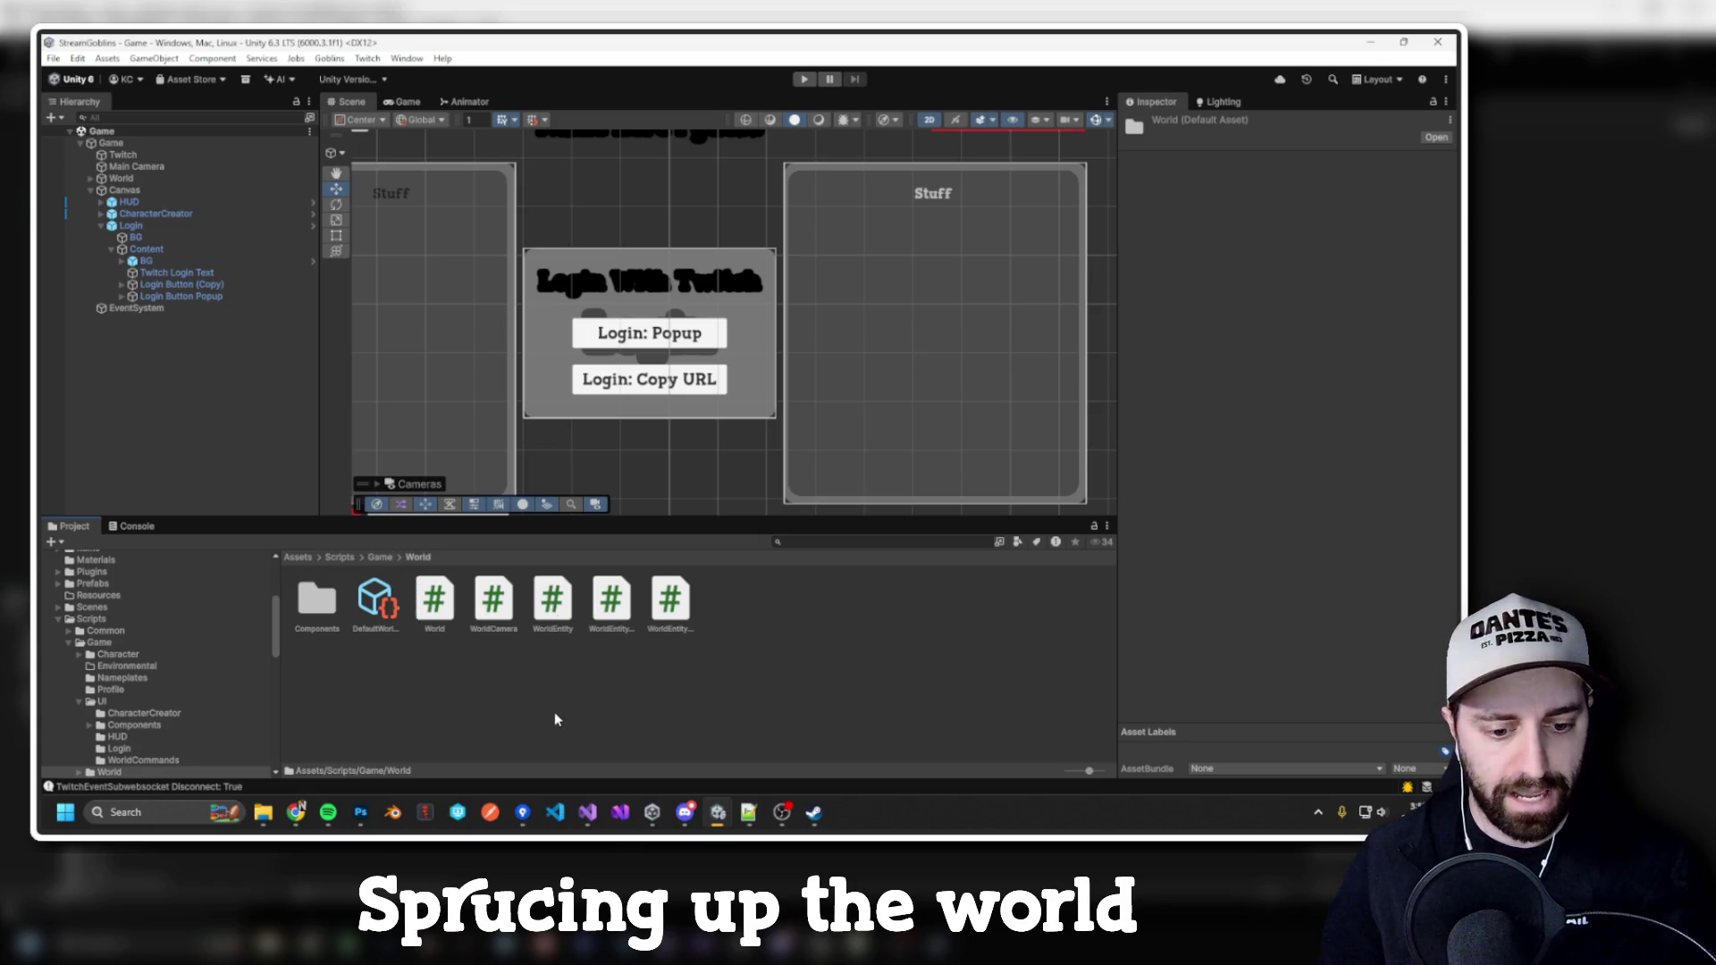
left_click(561, 604)
double_click(561, 604)
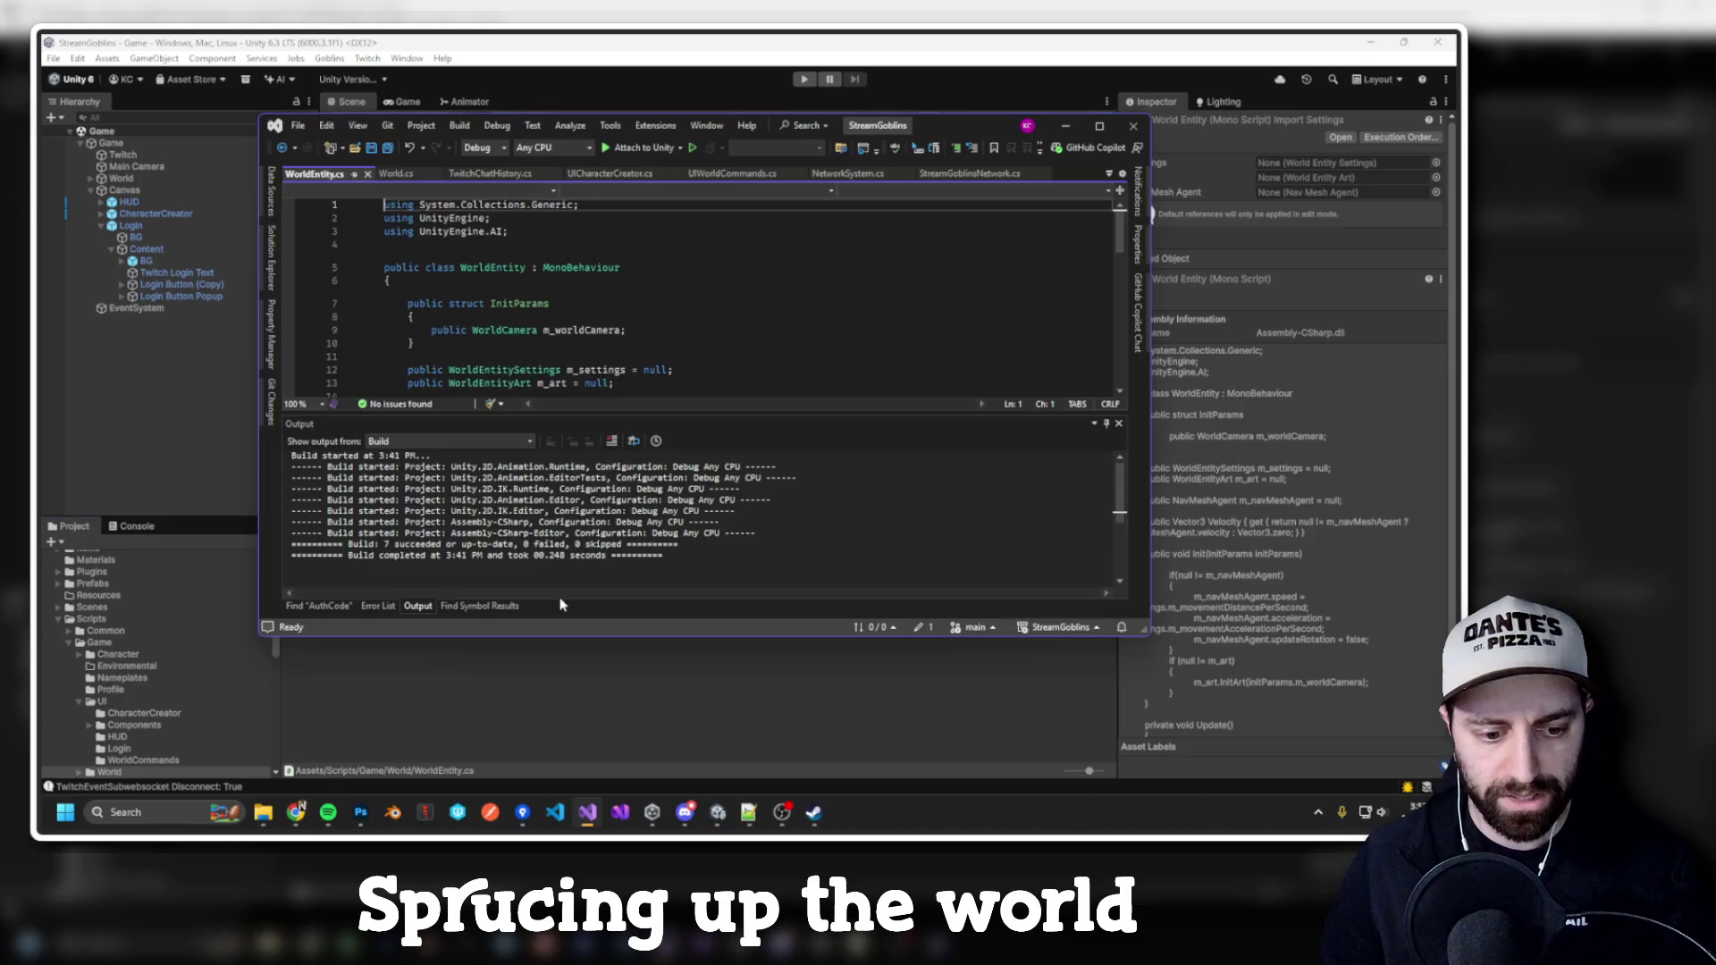
Step: Maximize Visual Studio and inspect the Velocity Vector3 usages and the NavMeshAgent field type
double_click(930, 126)
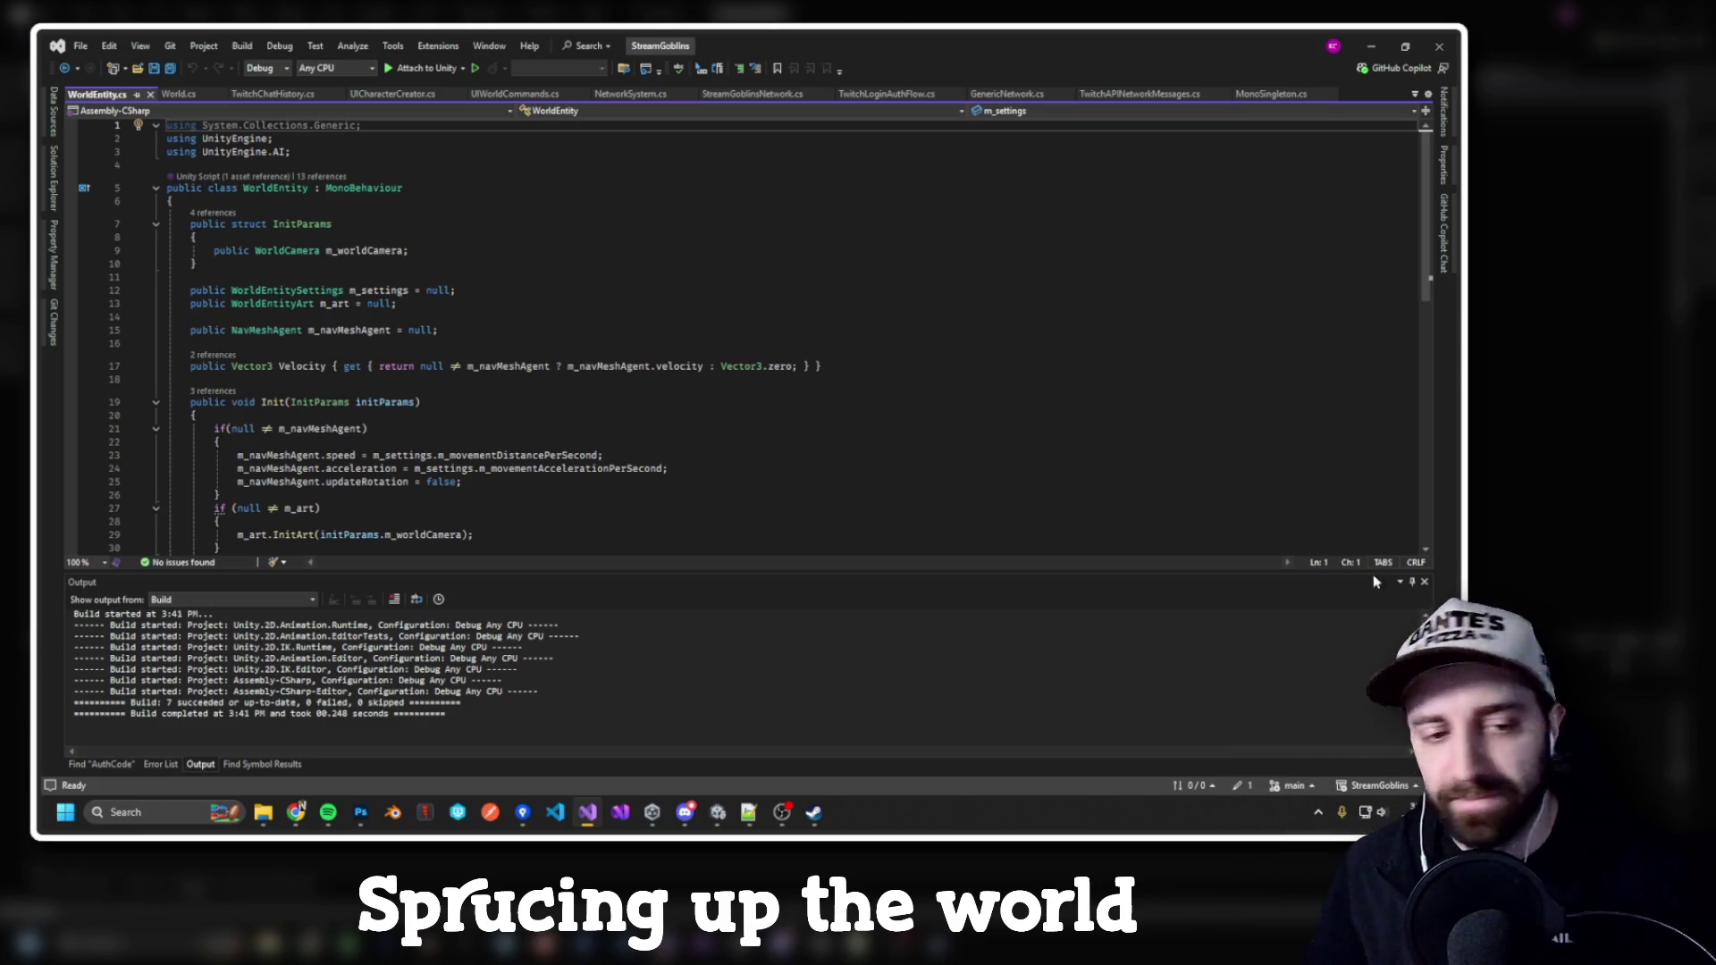
scroll(786, 270, "down", 2)
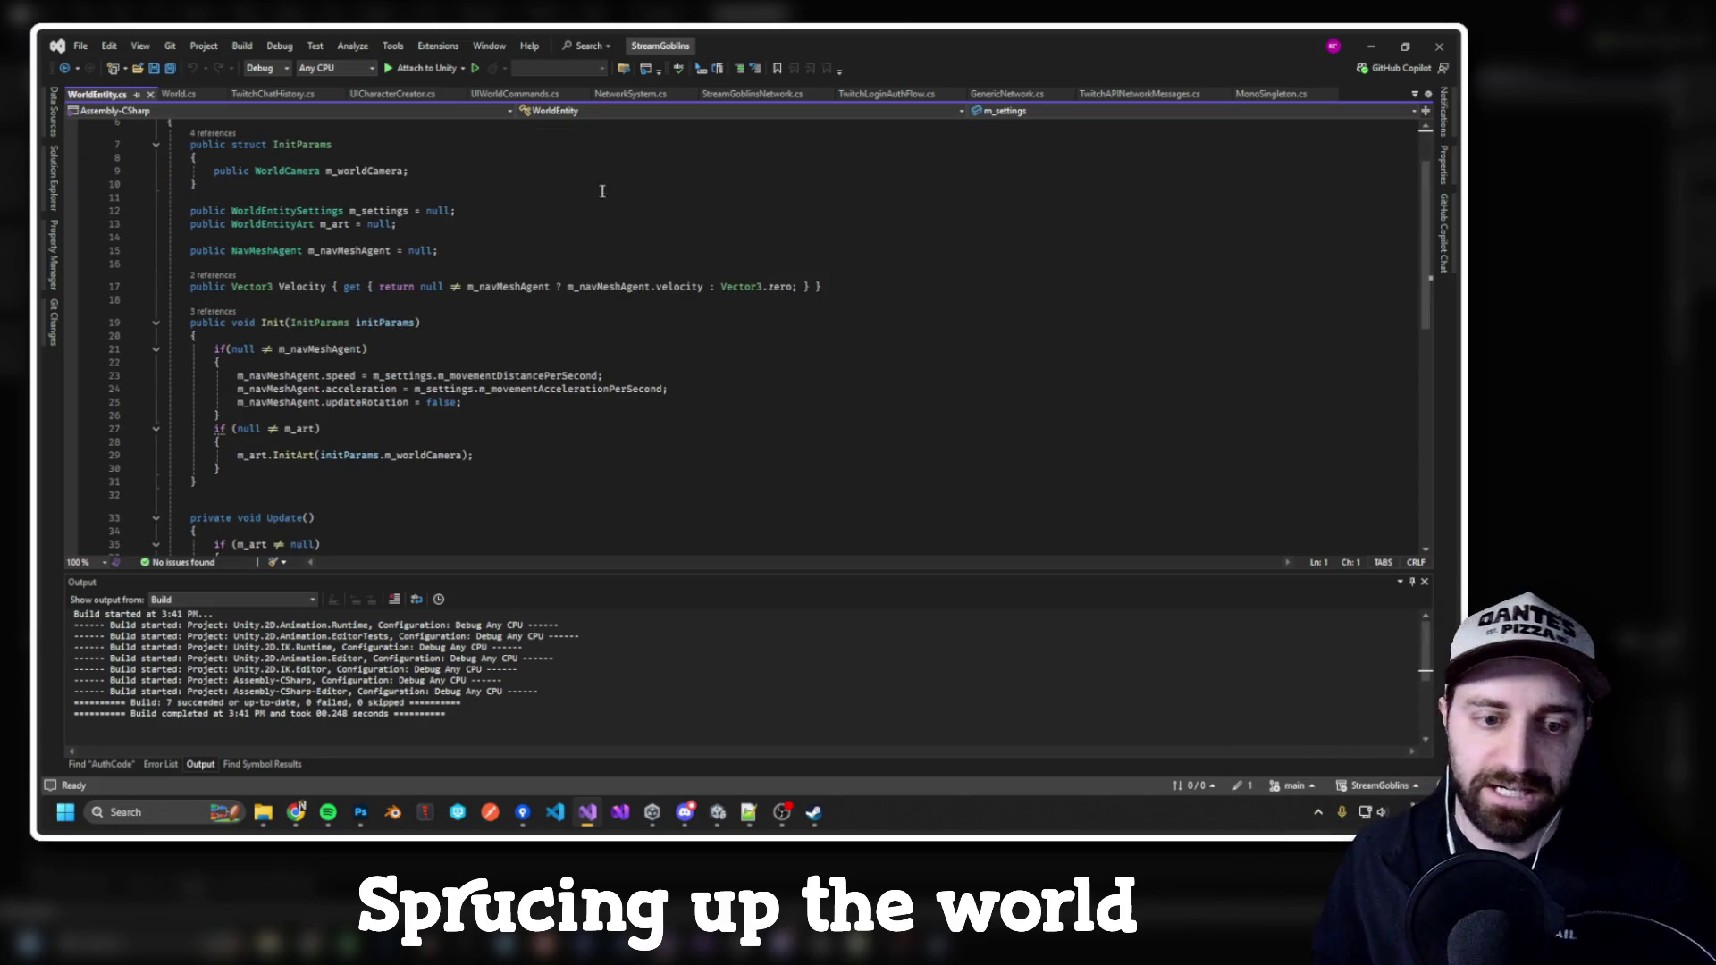
scroll(294, 279, "up", 2)
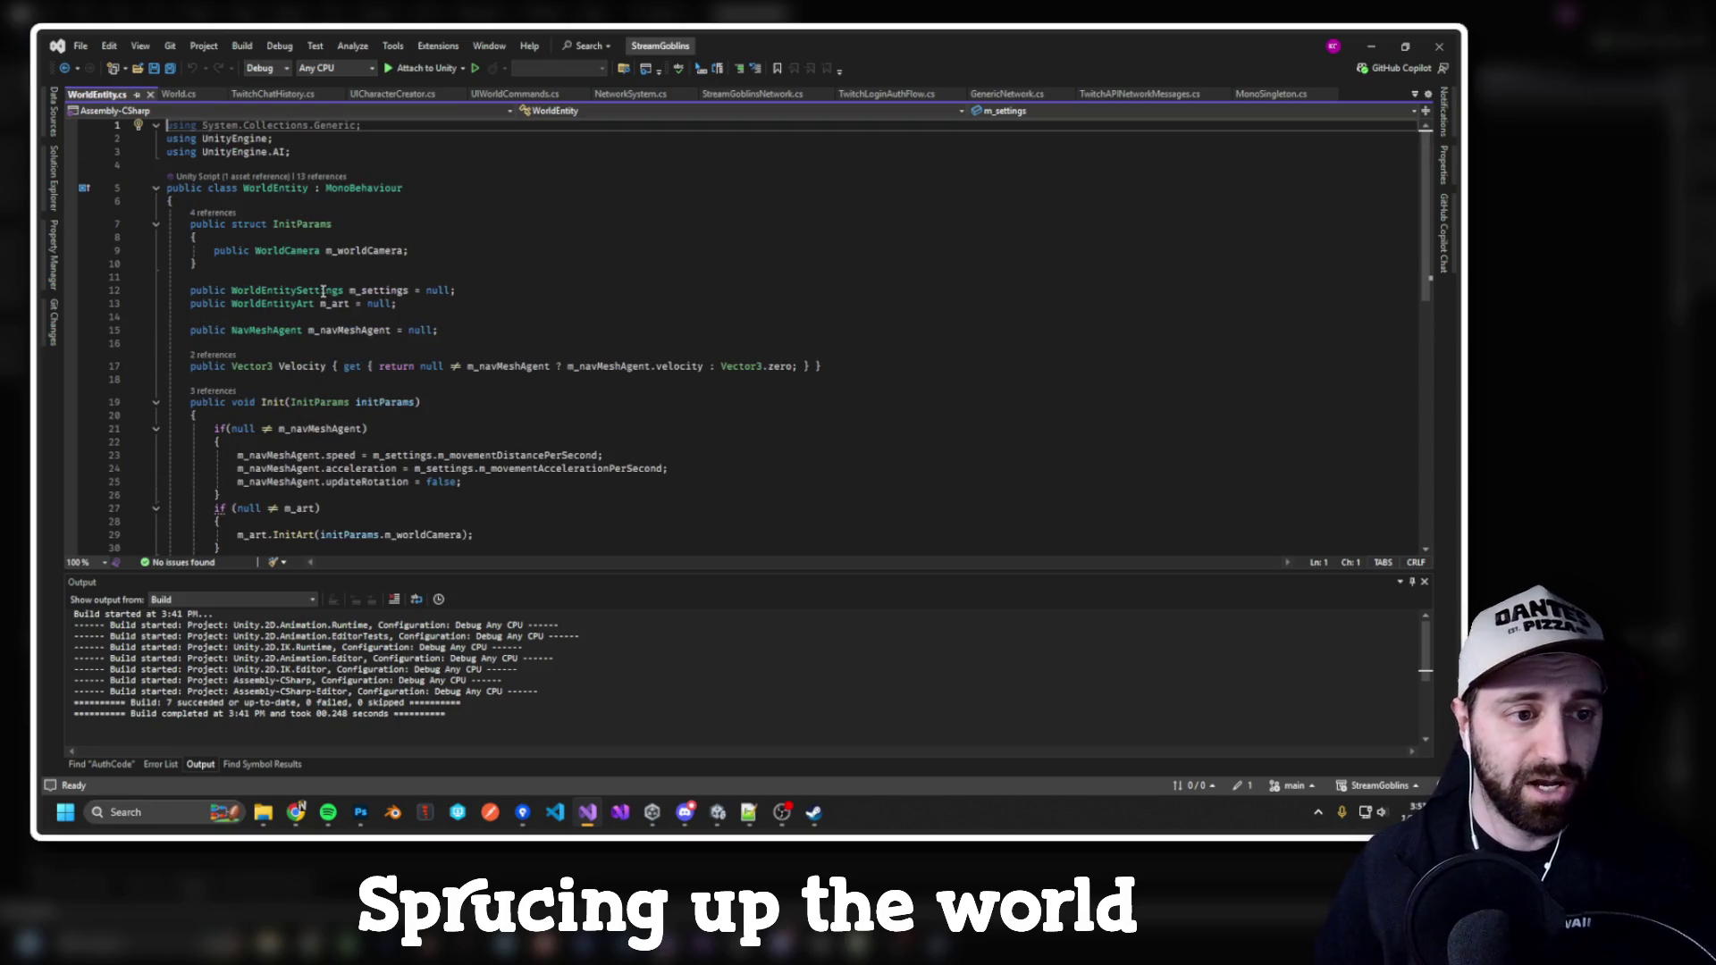
left_click(269, 366)
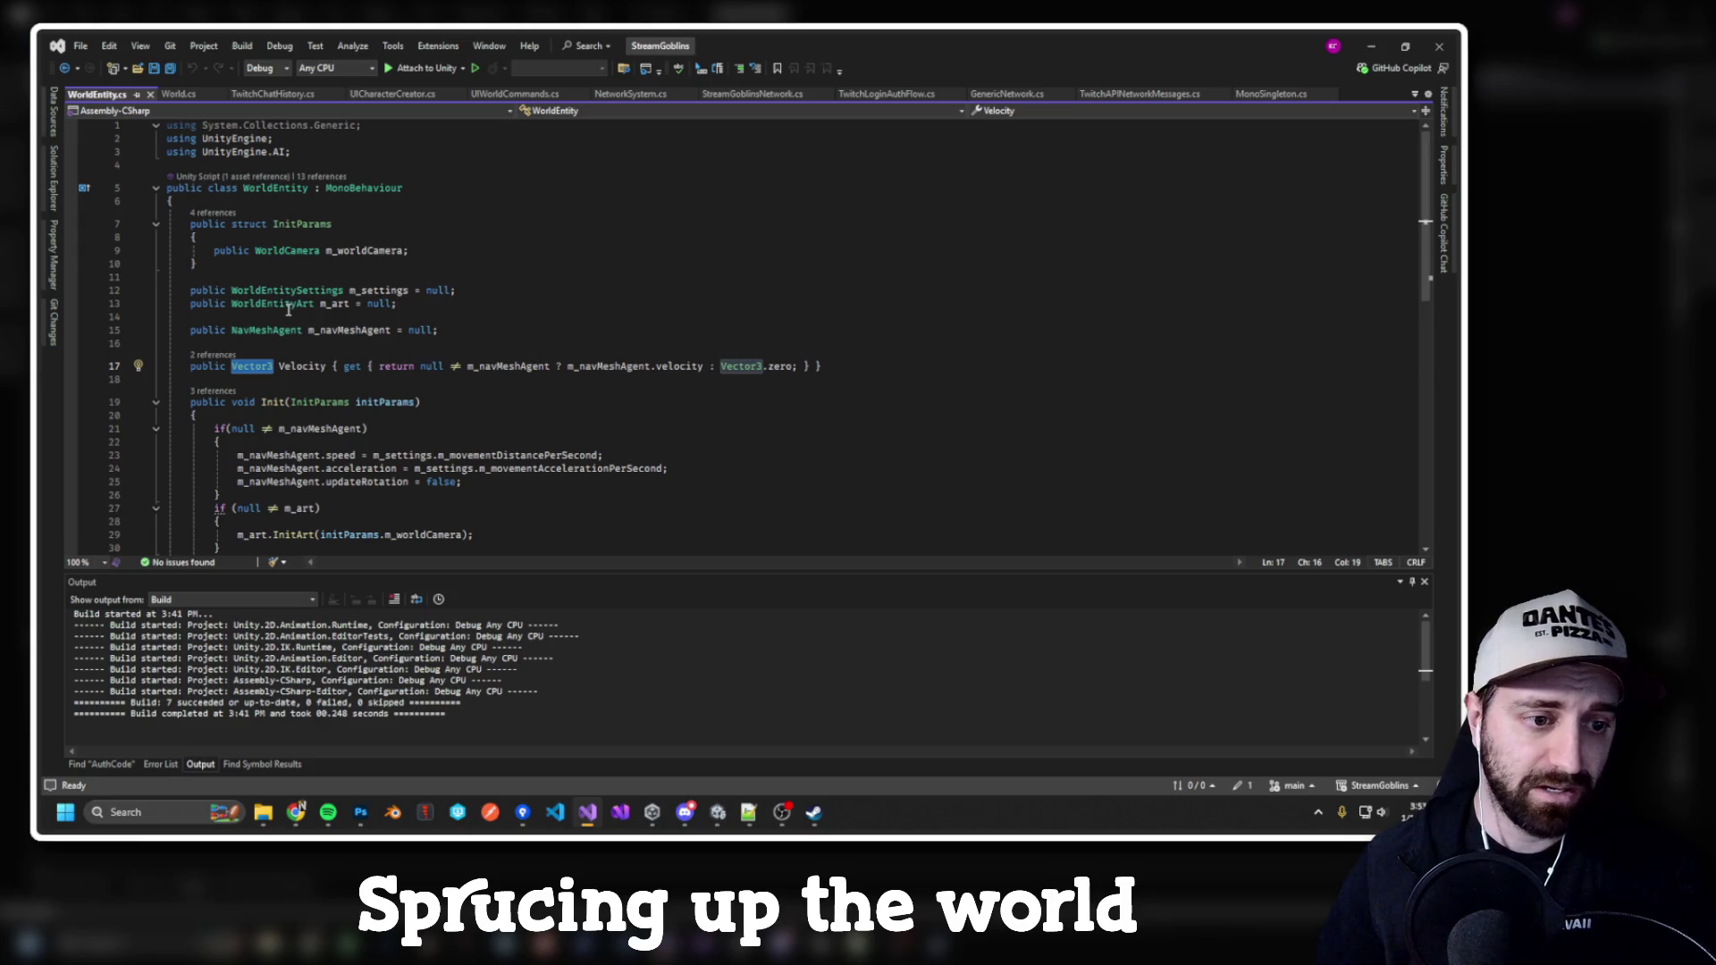
double_click(270, 331)
scroll(310, 324, "down", 2)
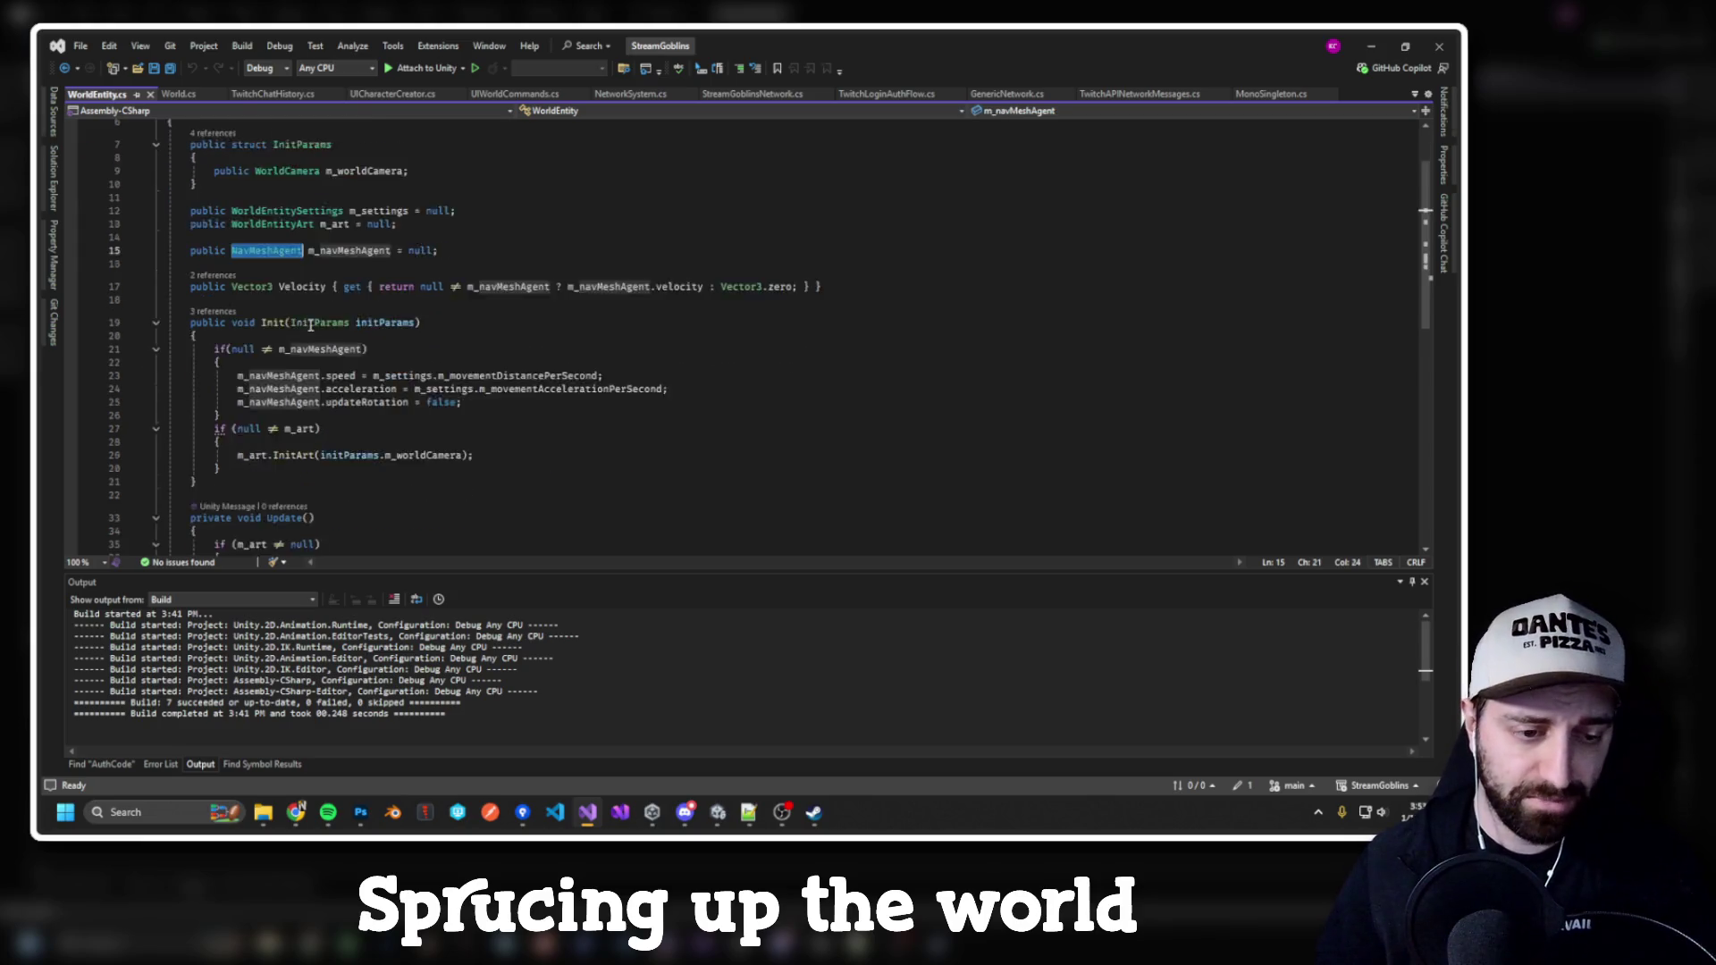
scroll(310, 325, "up", 2)
Step: Highlight the WorldEntity class name, its code from line 5 to 29, and m_navMeshAgent references
left_click(281, 191)
double_click(282, 189)
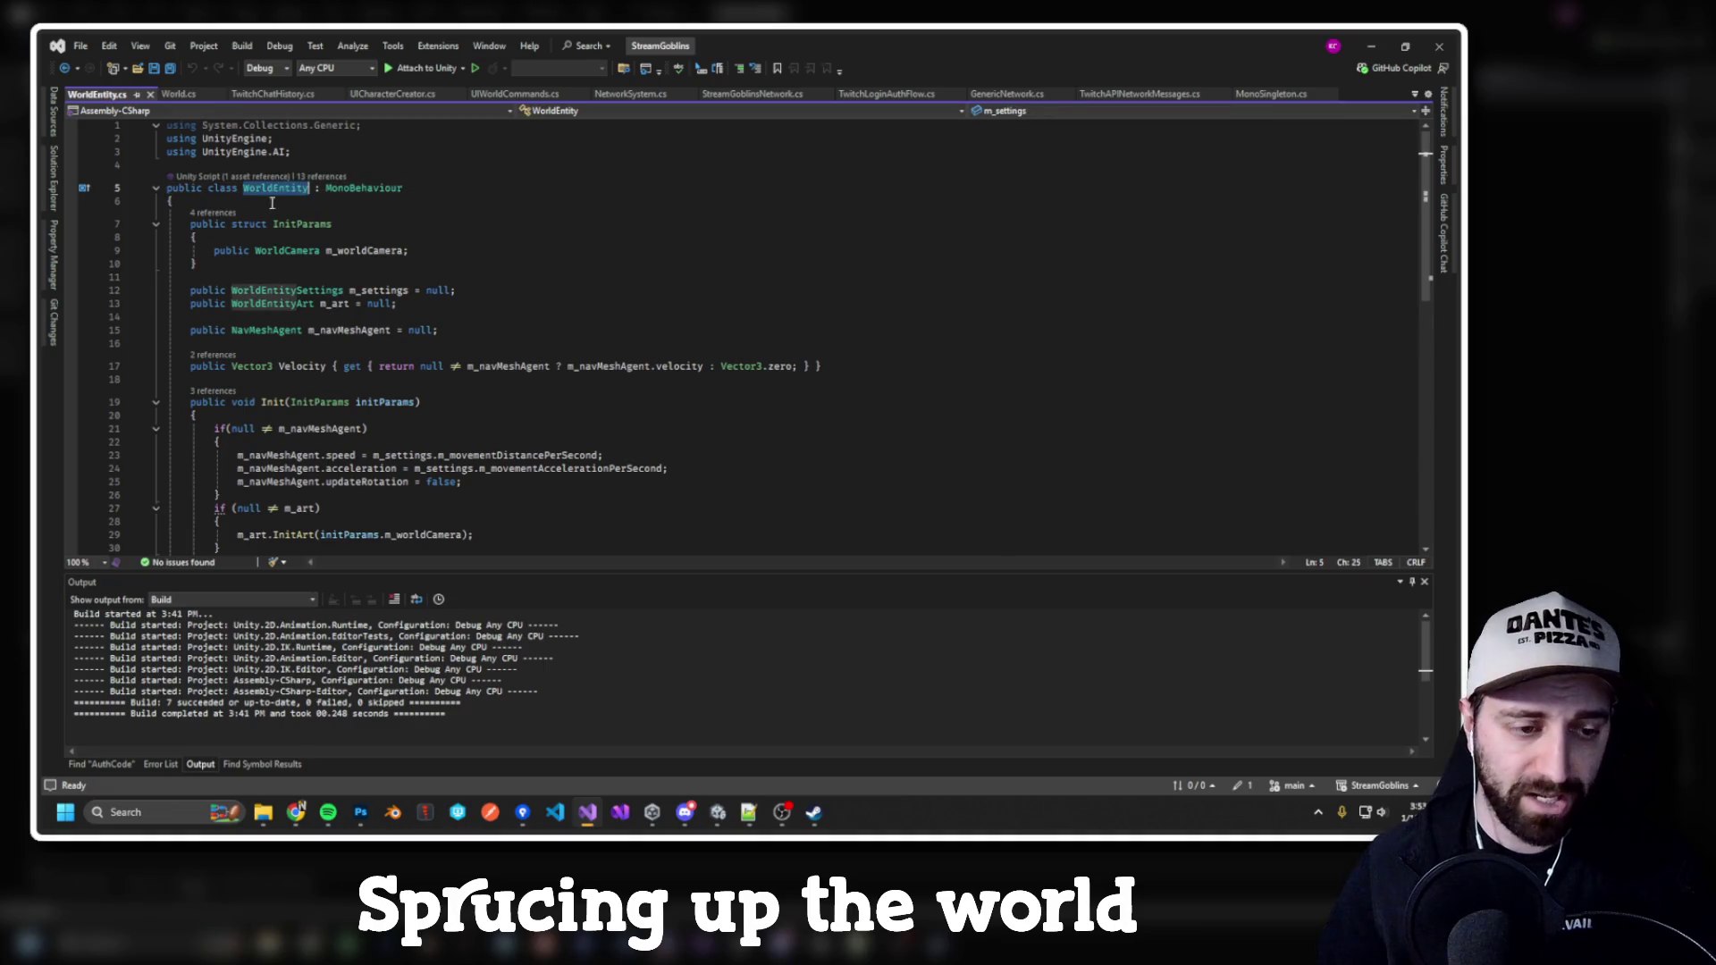
left_click_drag(248, 199, 518, 514)
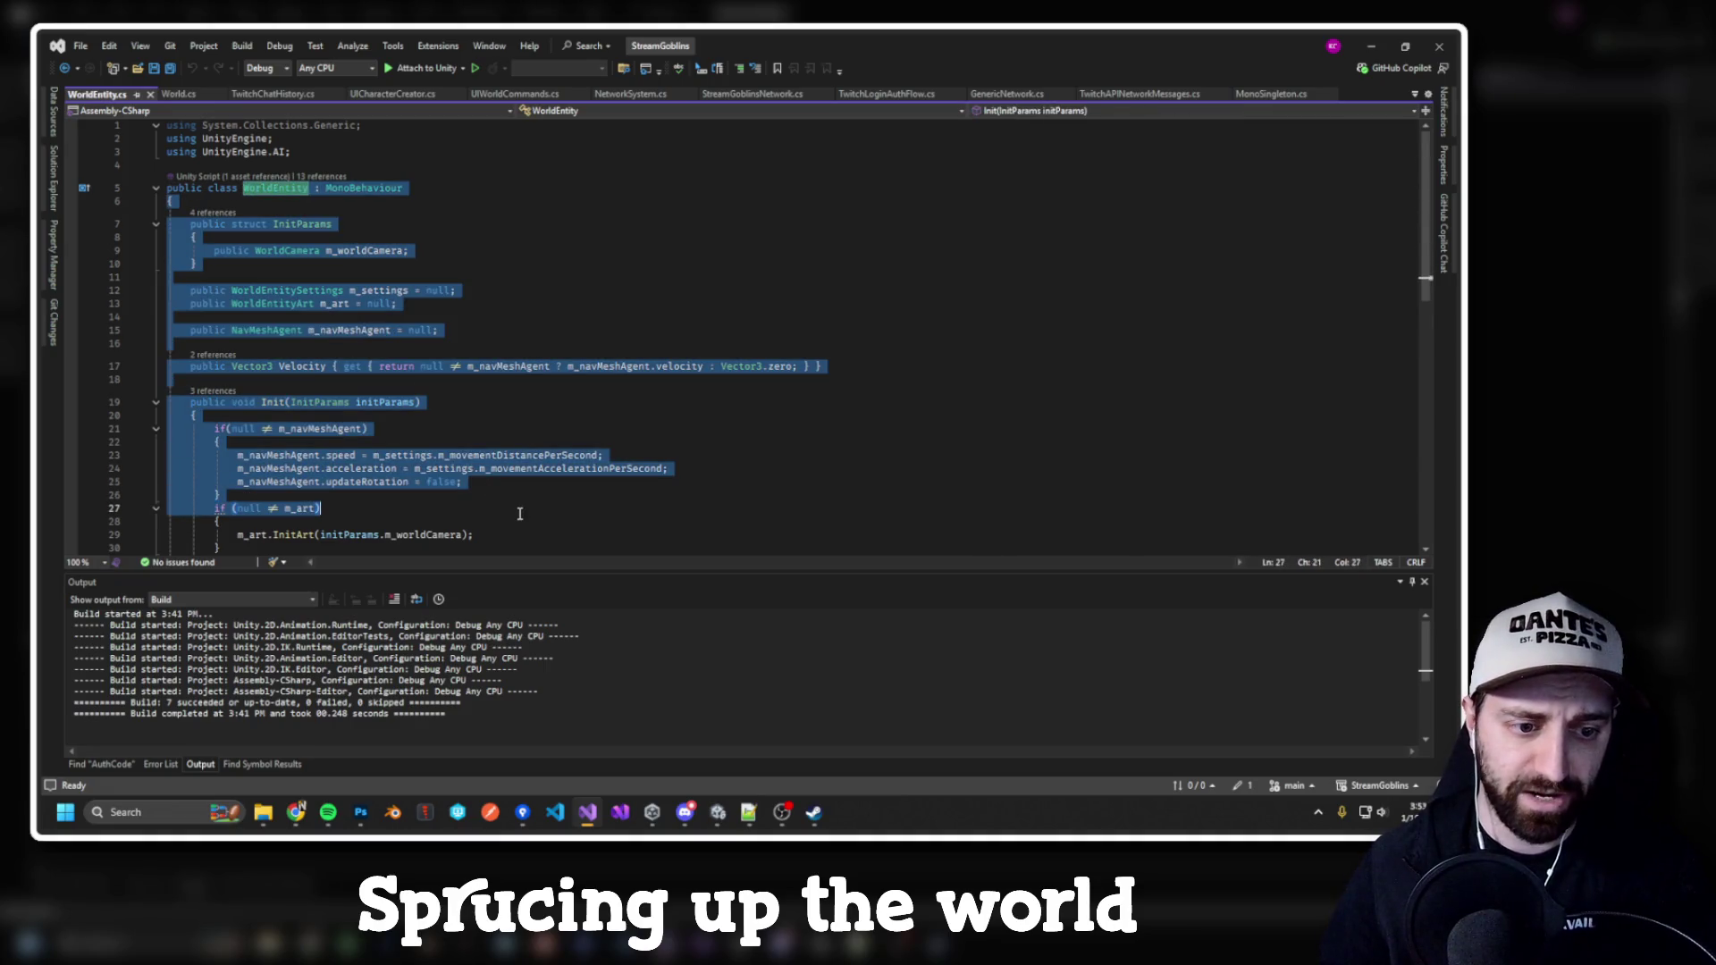
left_click(297, 344)
left_click(286, 330)
double_click(349, 330)
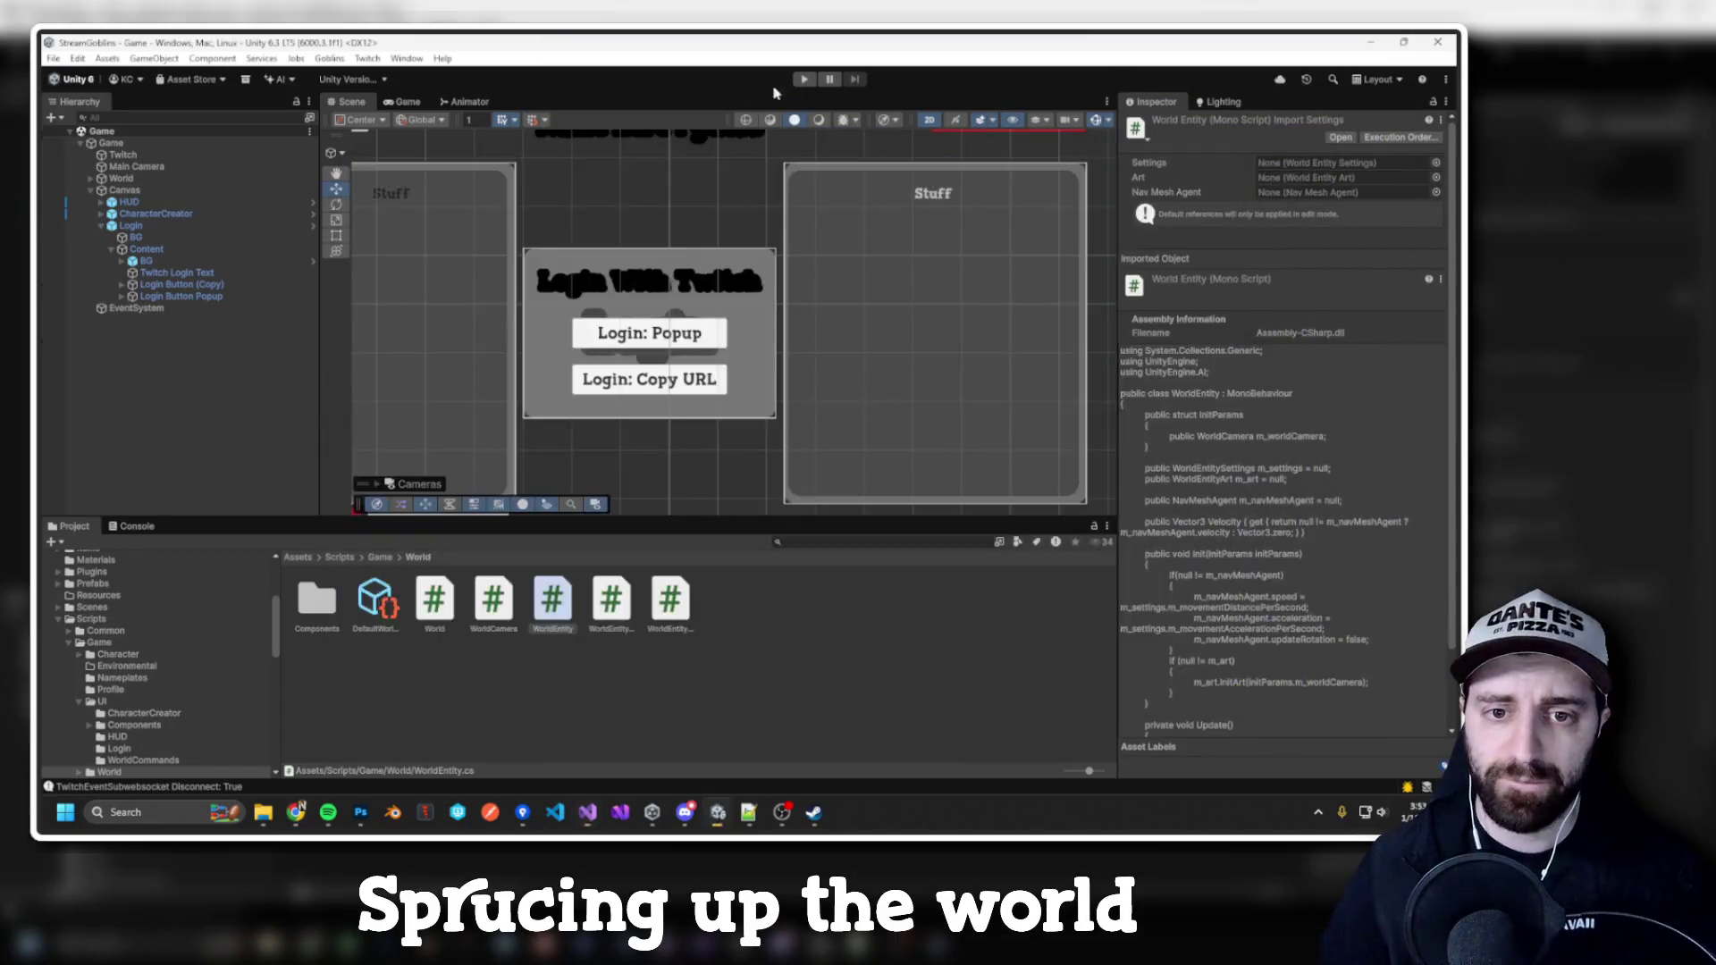
Step: Start the game, frame the World plane in the 3D Scene view, and orbit around the goblins
left_click(805, 78)
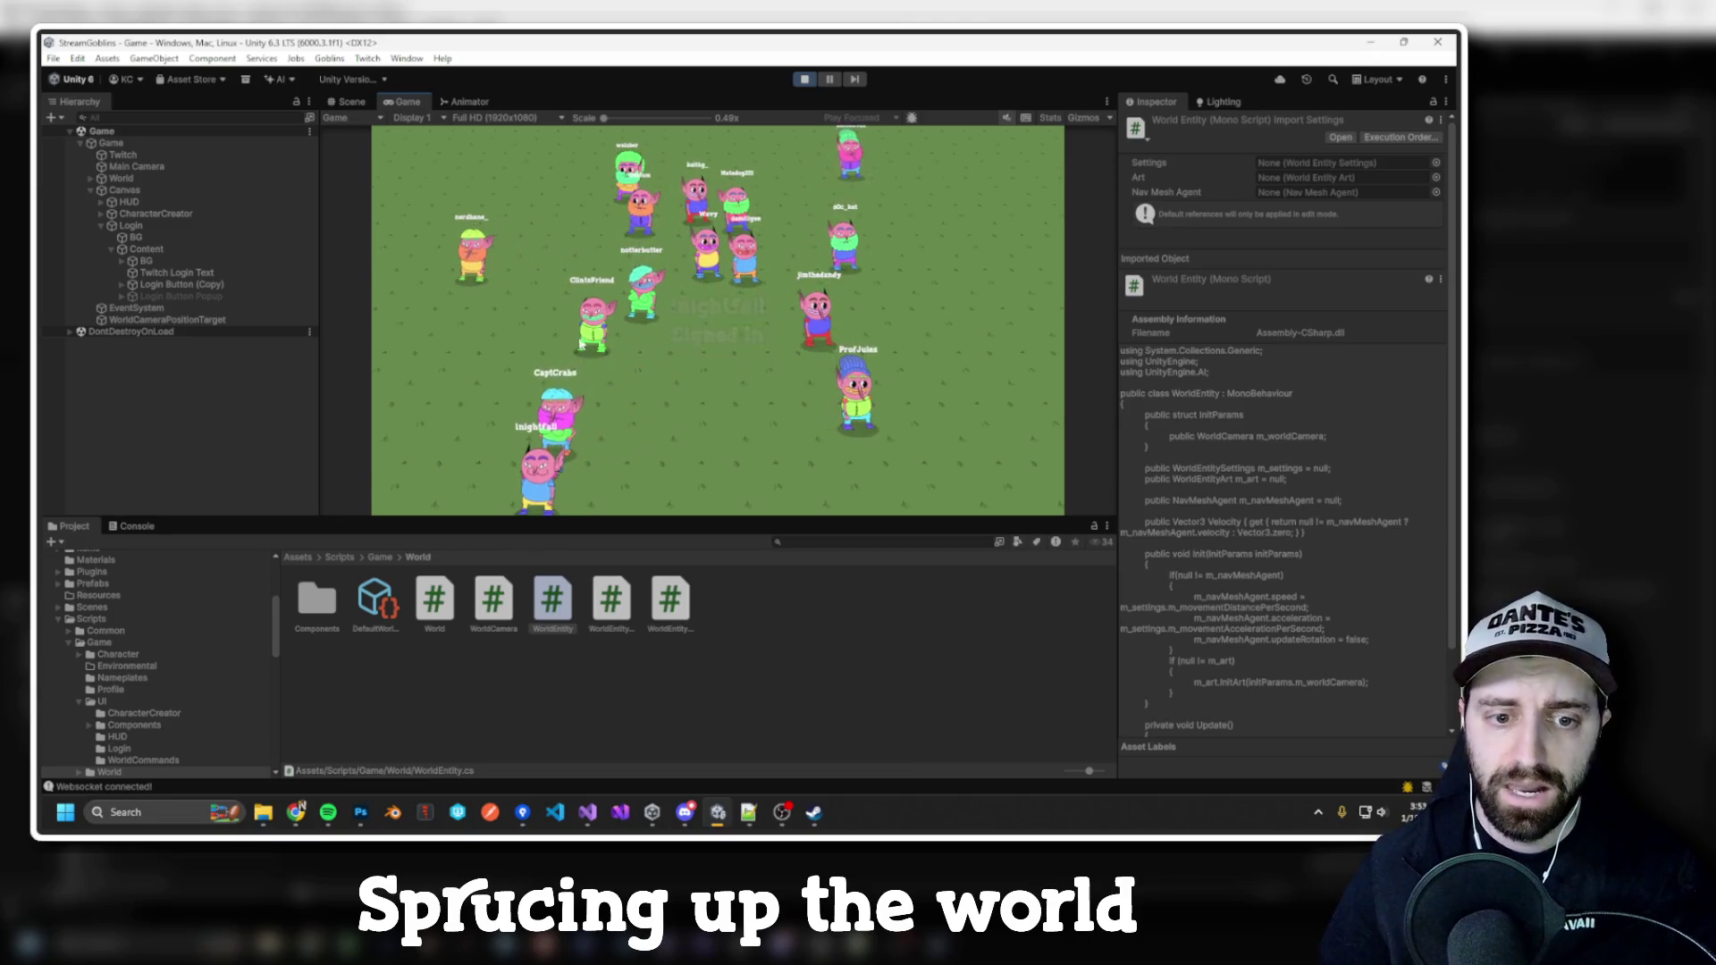
left_click(351, 101)
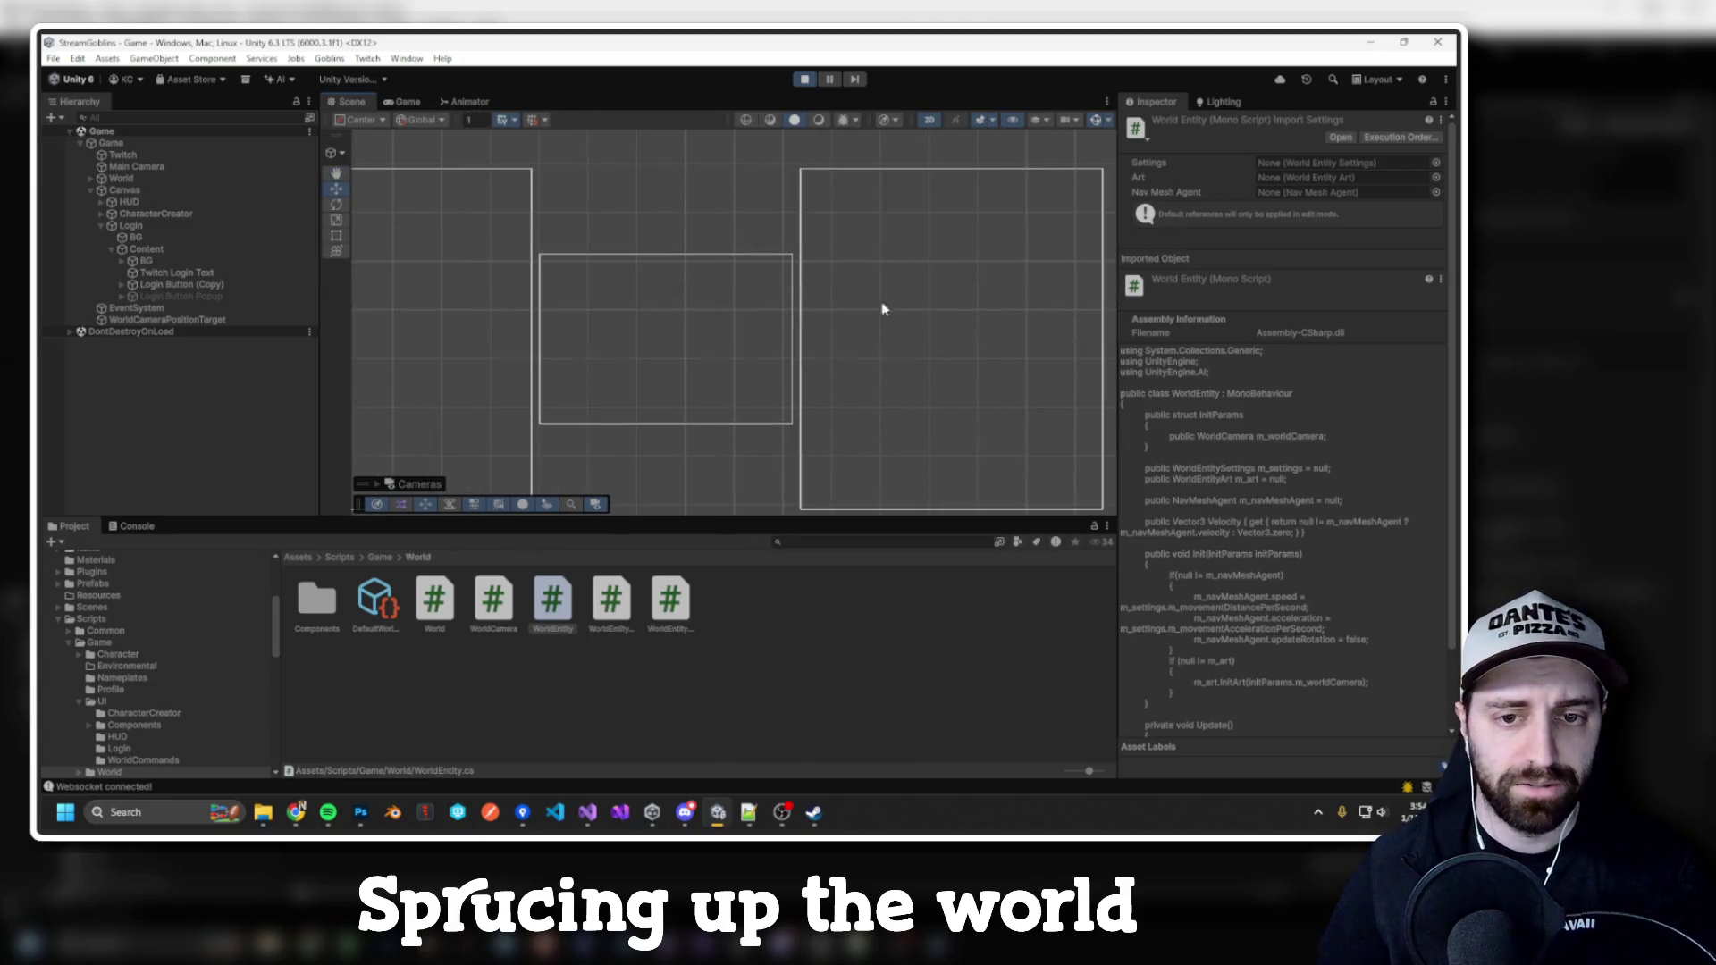
left_click(928, 119)
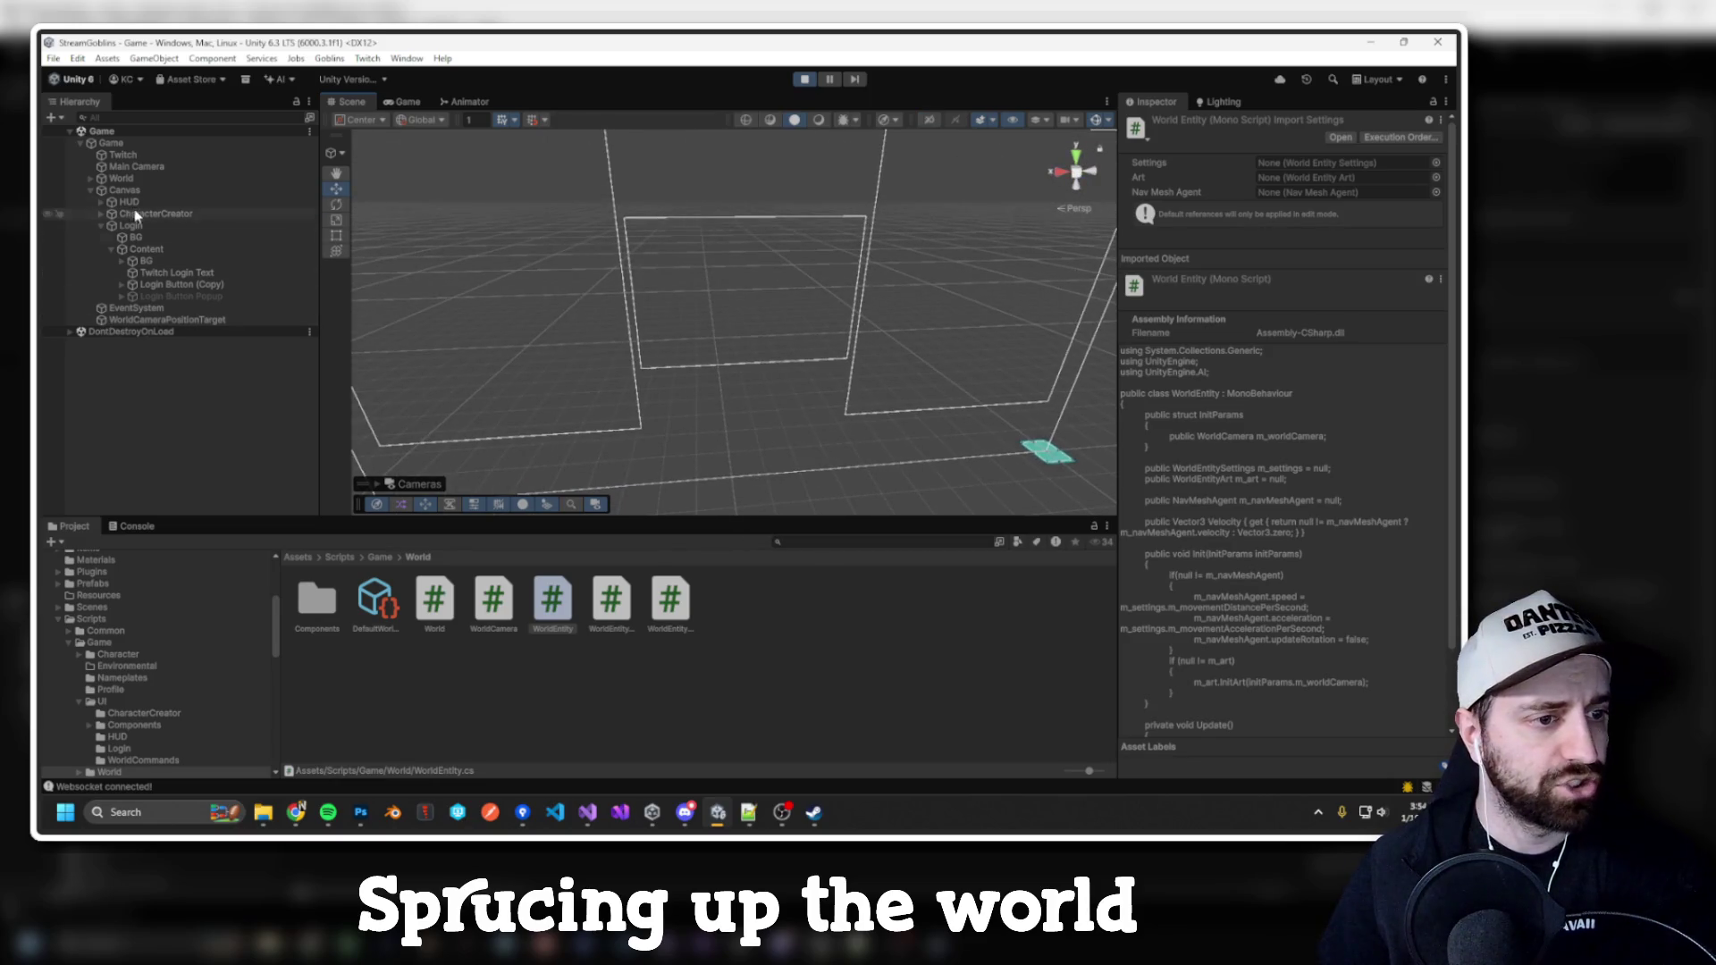
double_click(117, 181)
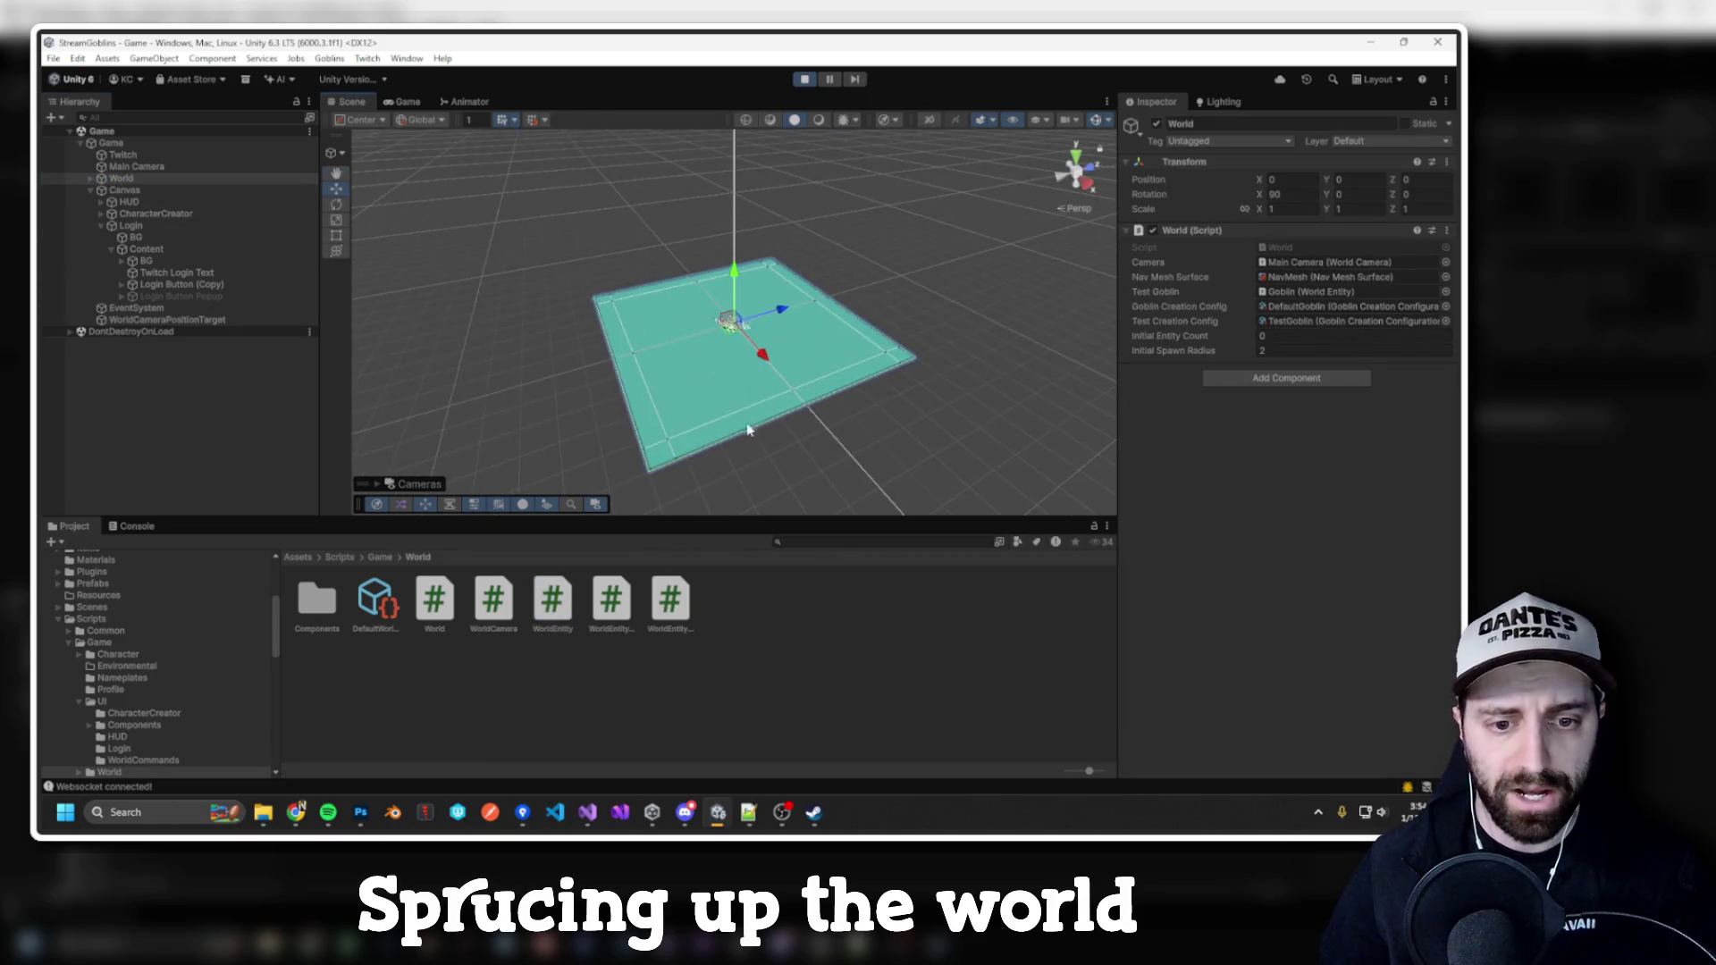
scroll(767, 331, "up", 6)
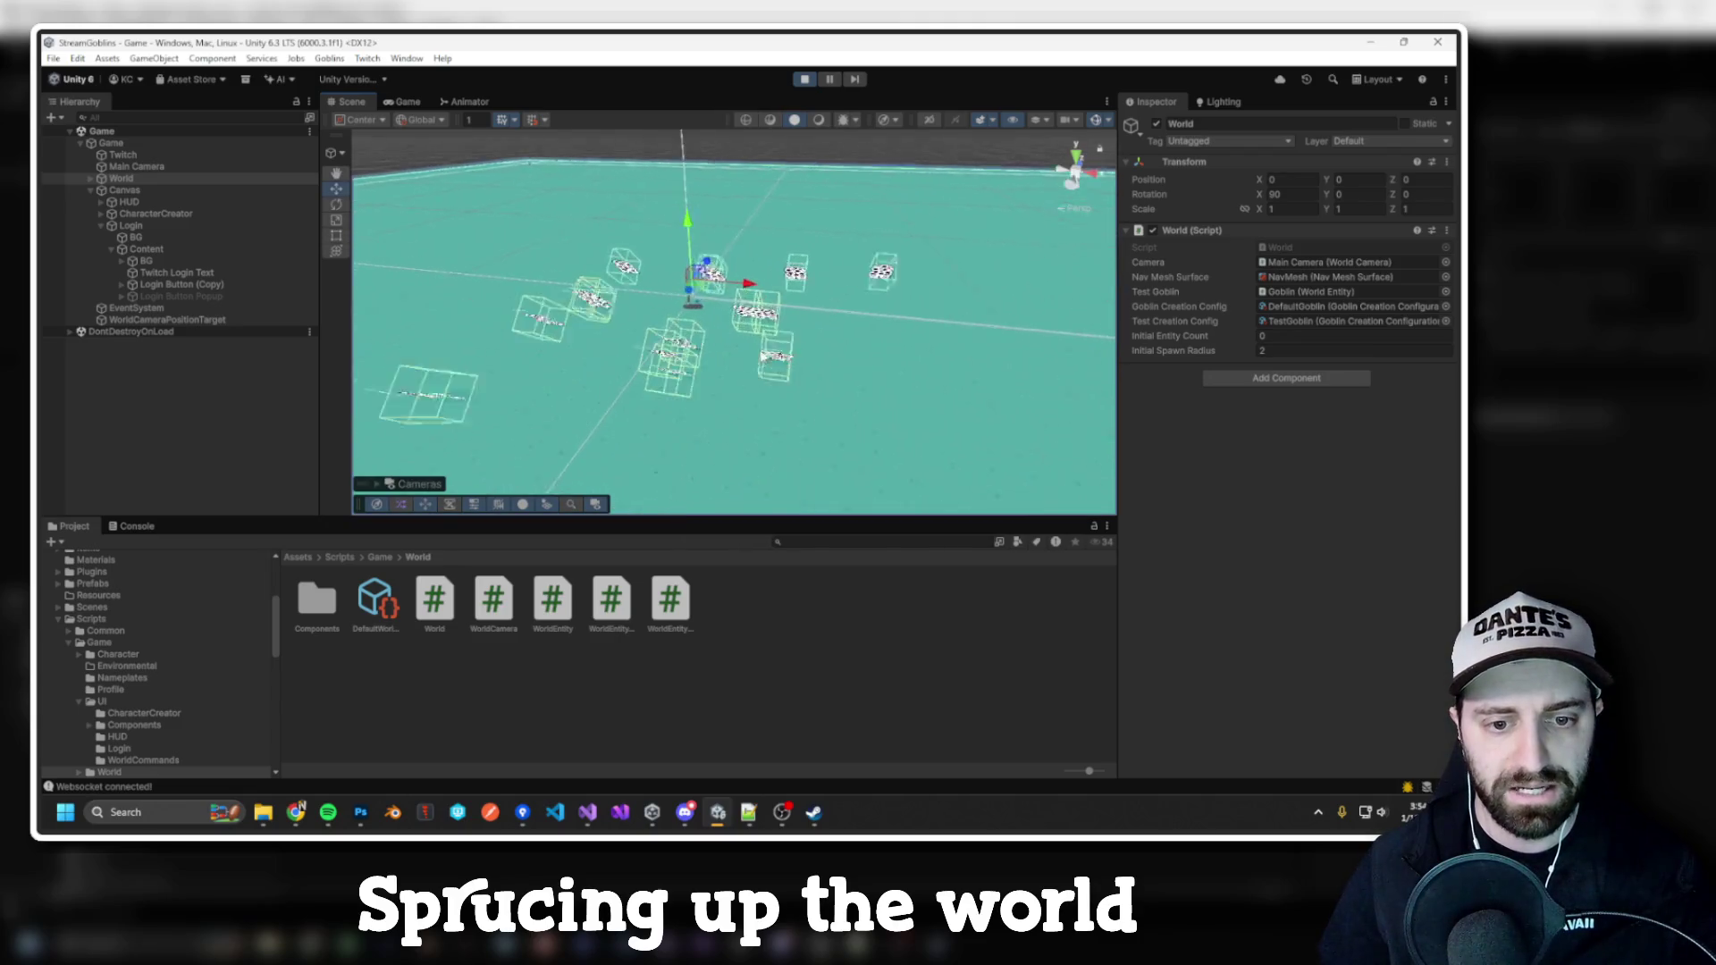
mouse_move(791, 296)
left_mouse_down()
mouse_move(486, 329)
mouse_move(679, 349)
mouse_move(547, 264)
left_mouse_up()
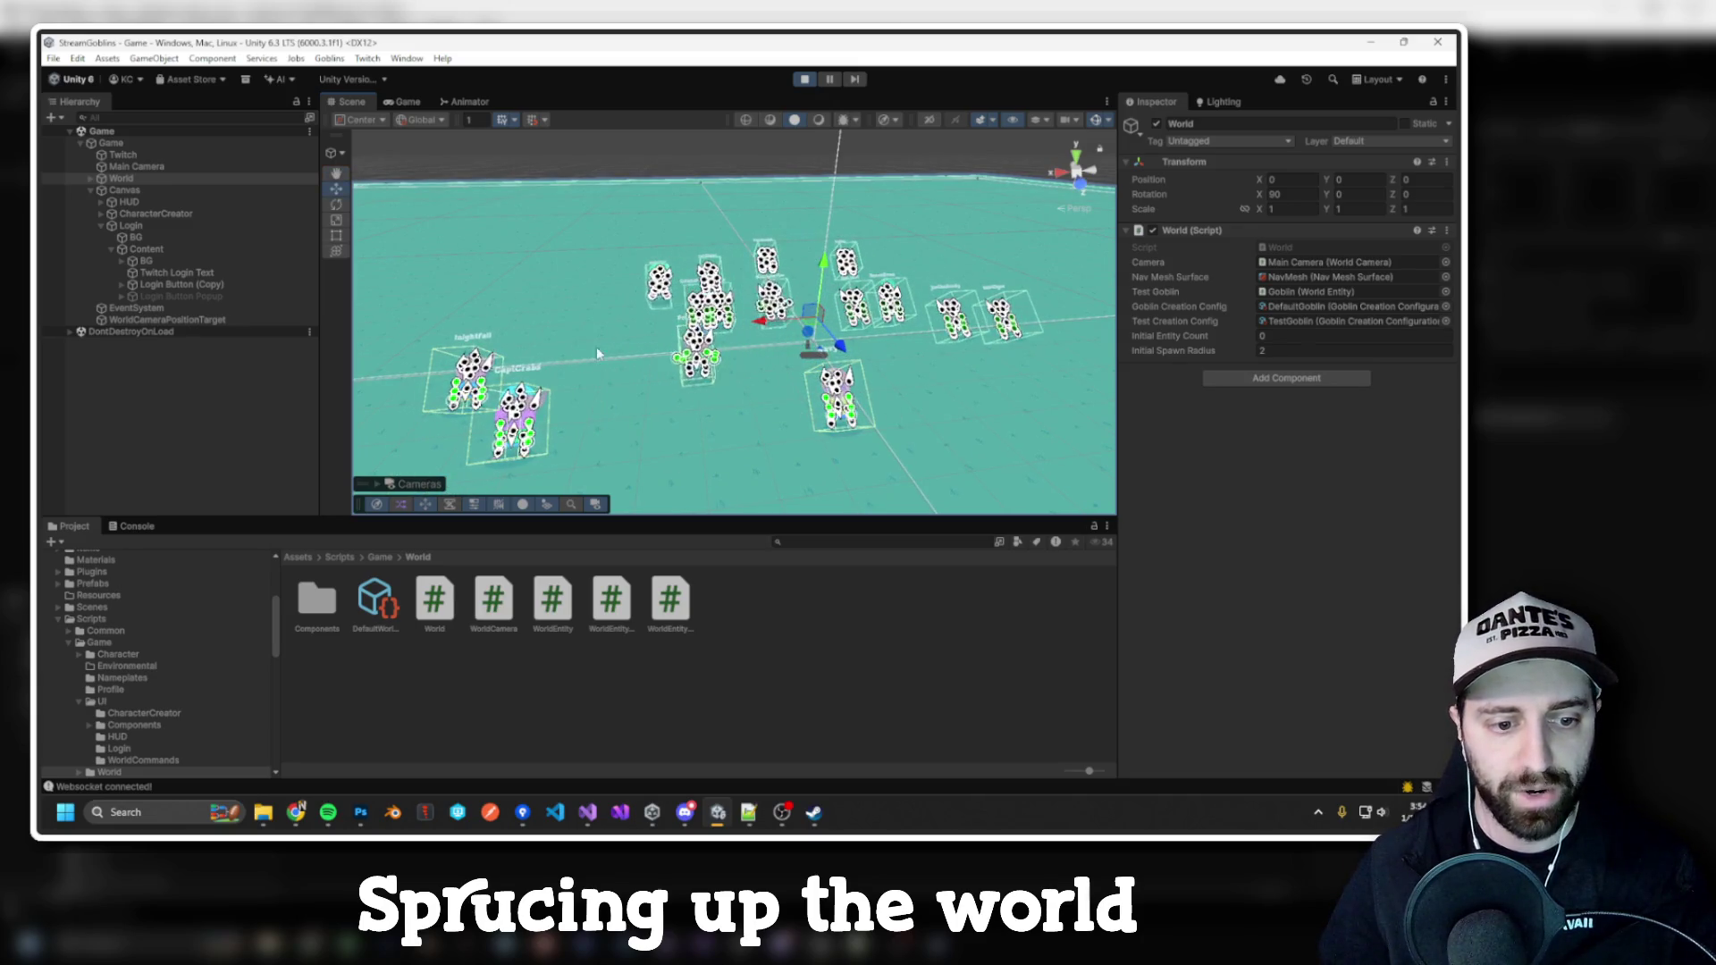
mouse_move(599, 339)
left_mouse_down()
mouse_move(540, 299)
mouse_move(583, 347)
left_mouse_up()
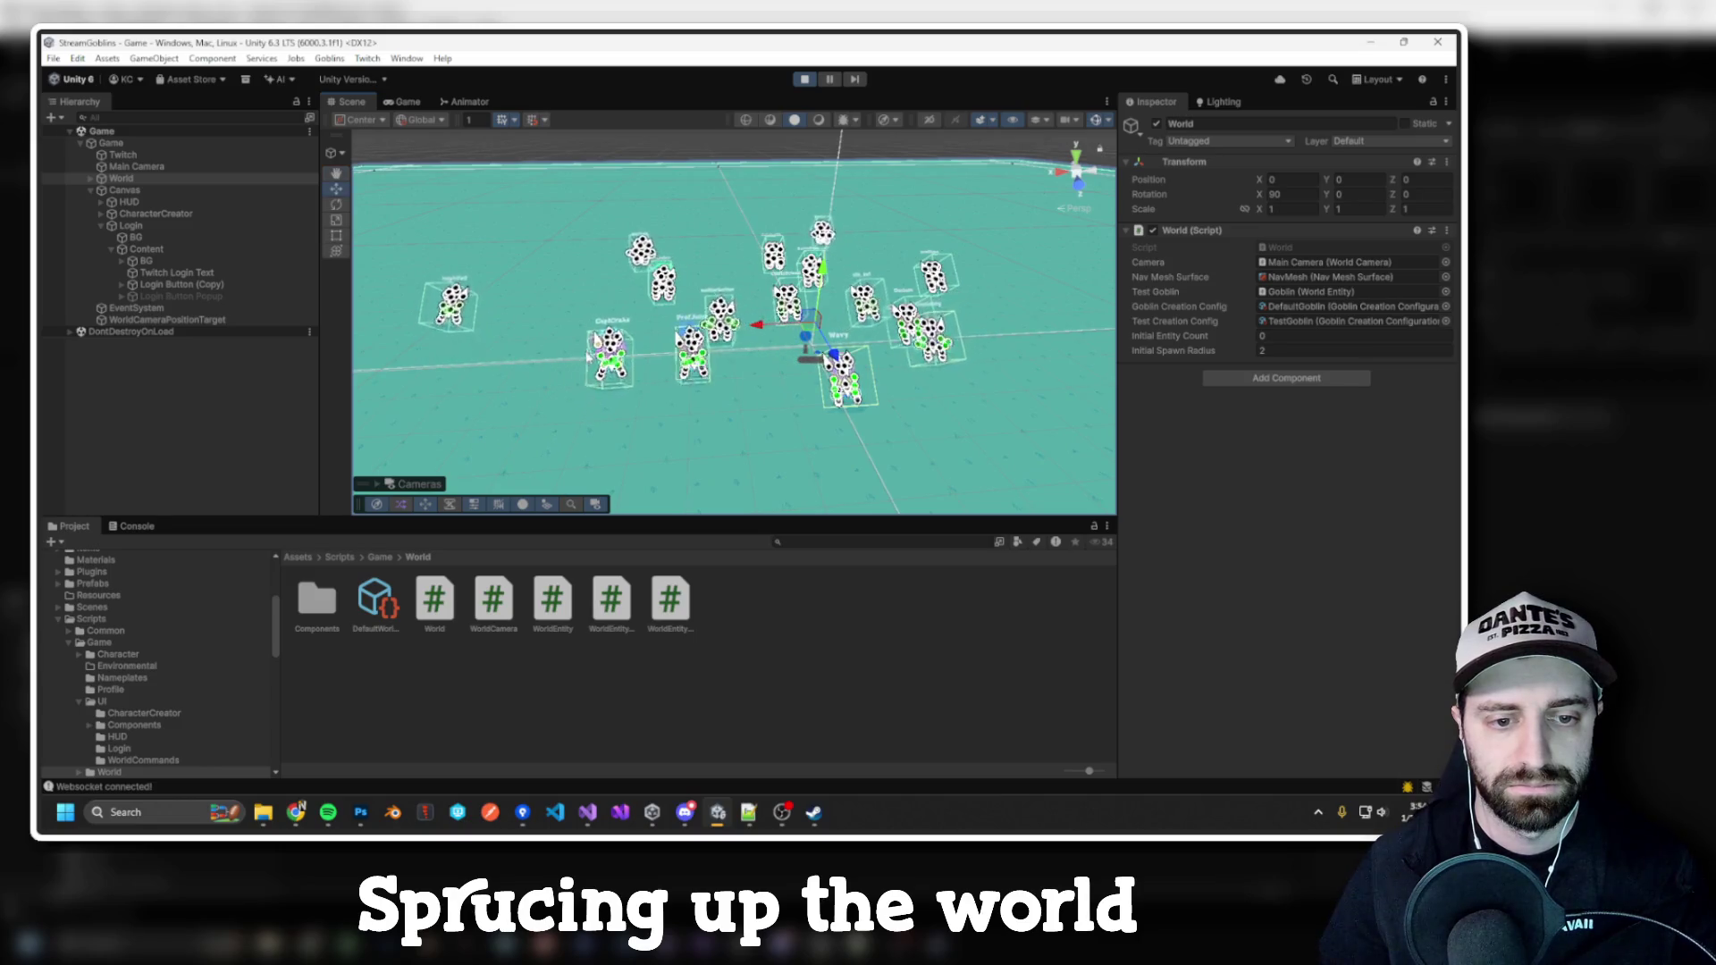
Step: In the Game view, zoom out and open the character creator for two different goblins
key("ctrl+2")
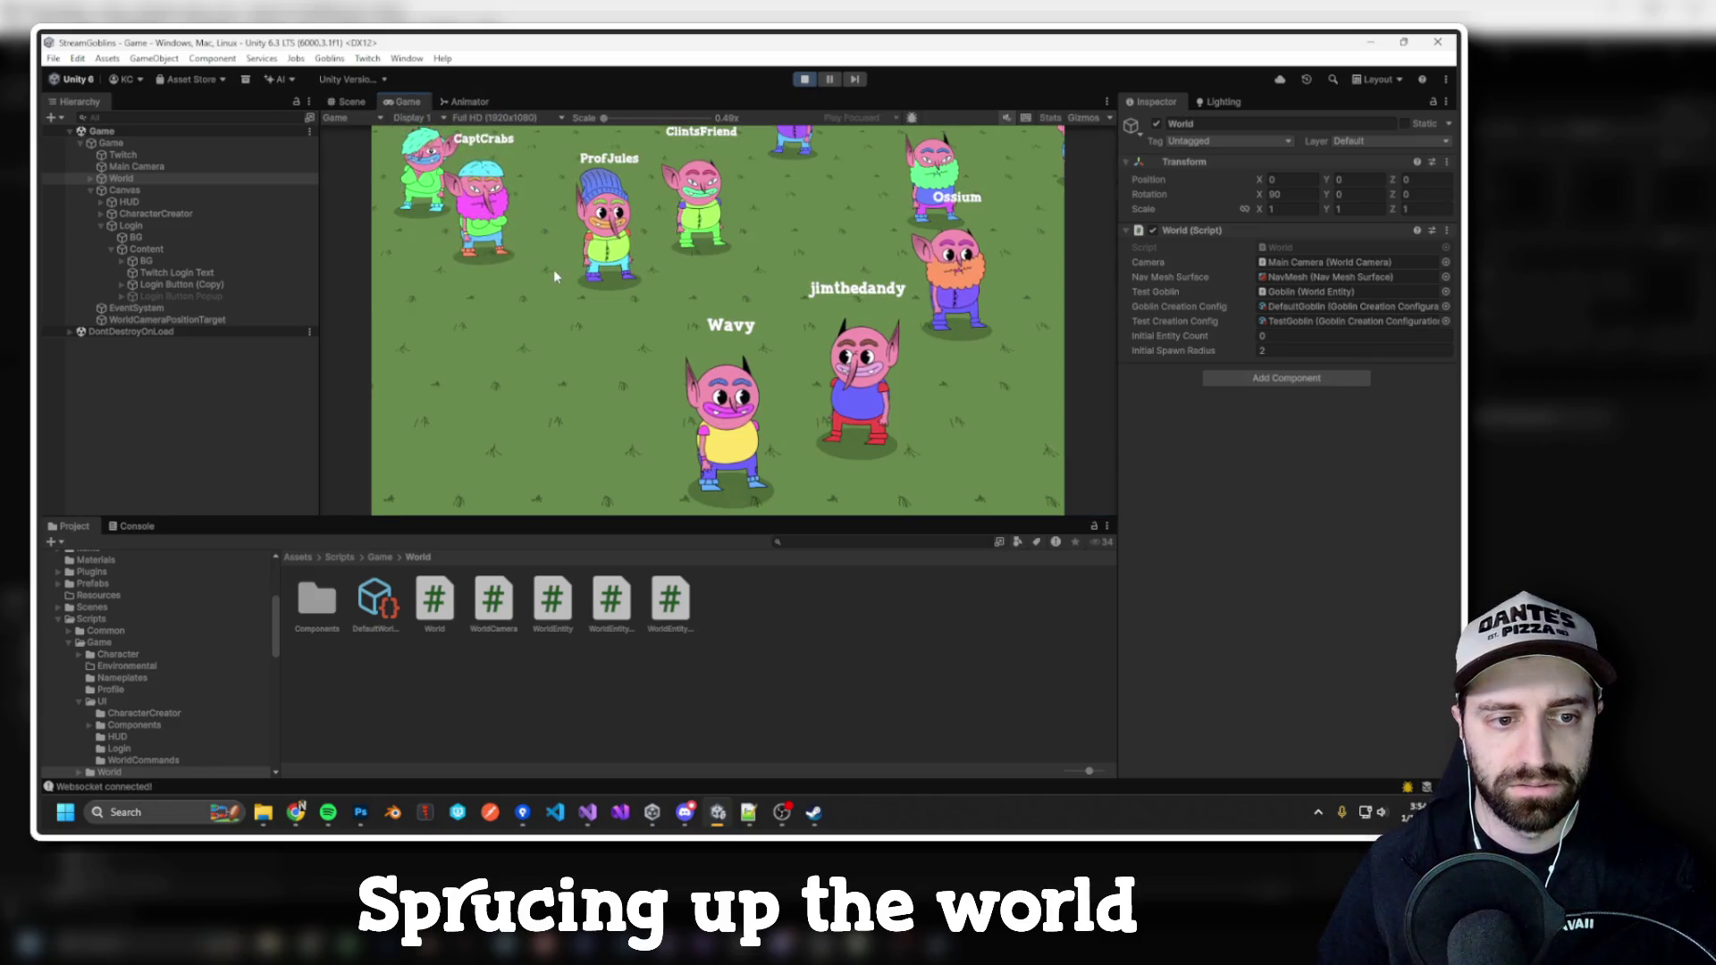
scroll(527, 255, "down", 5)
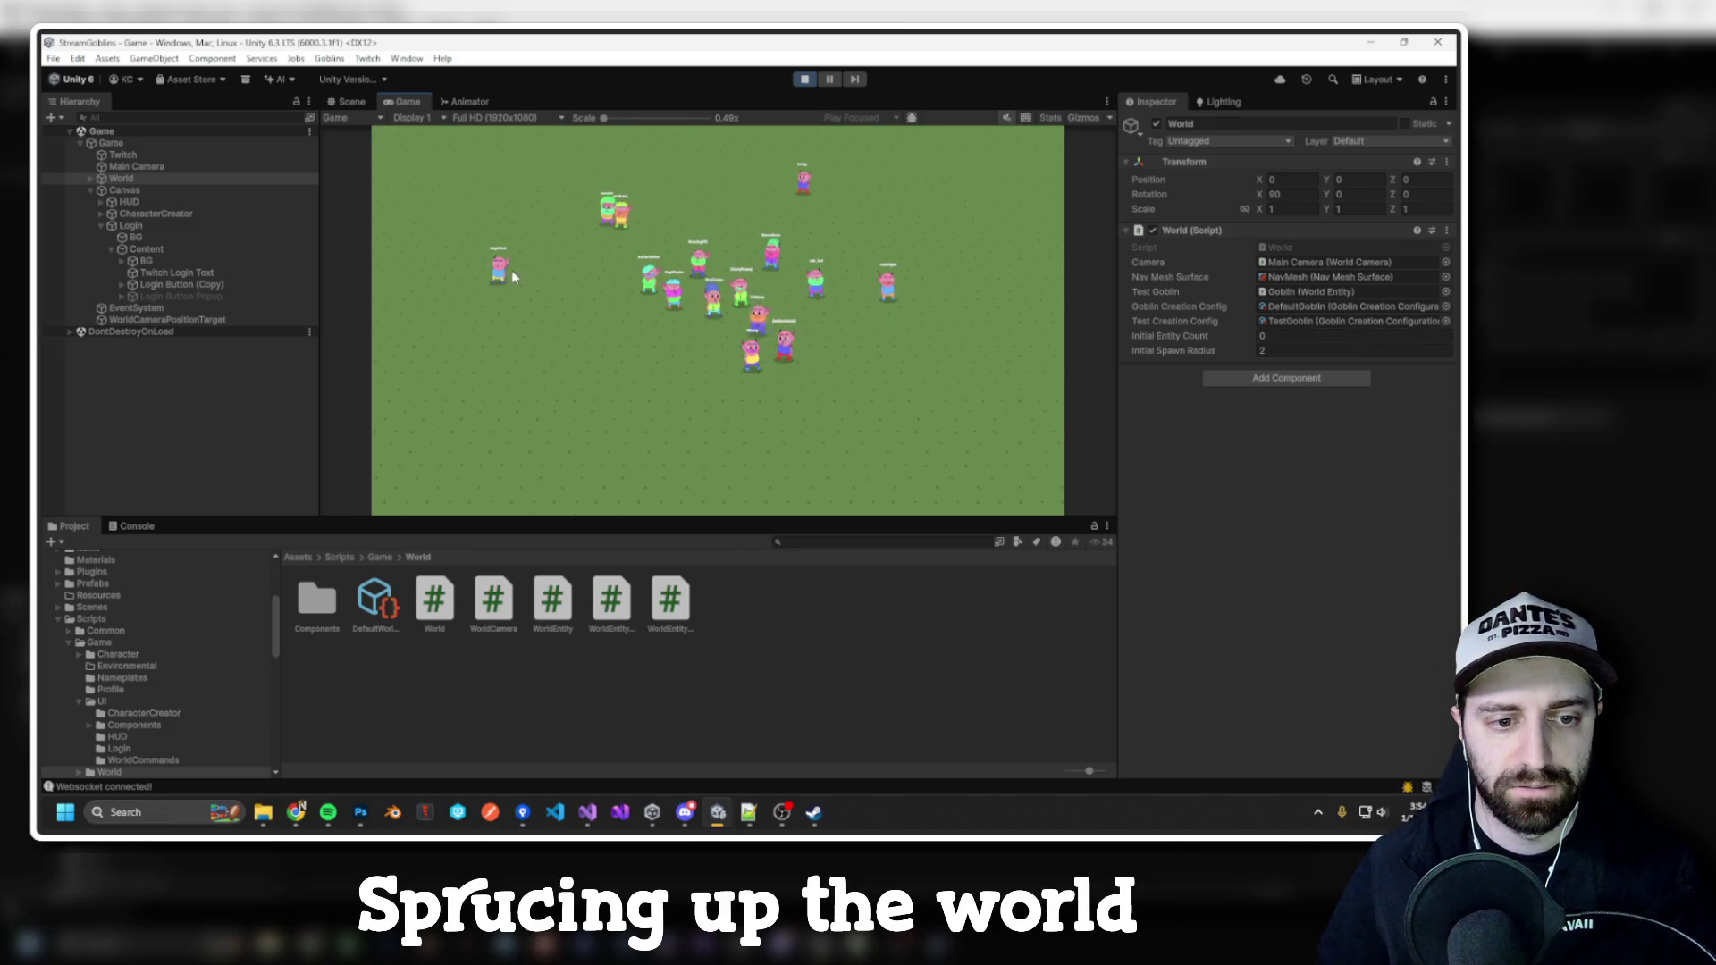
left_click(434, 252)
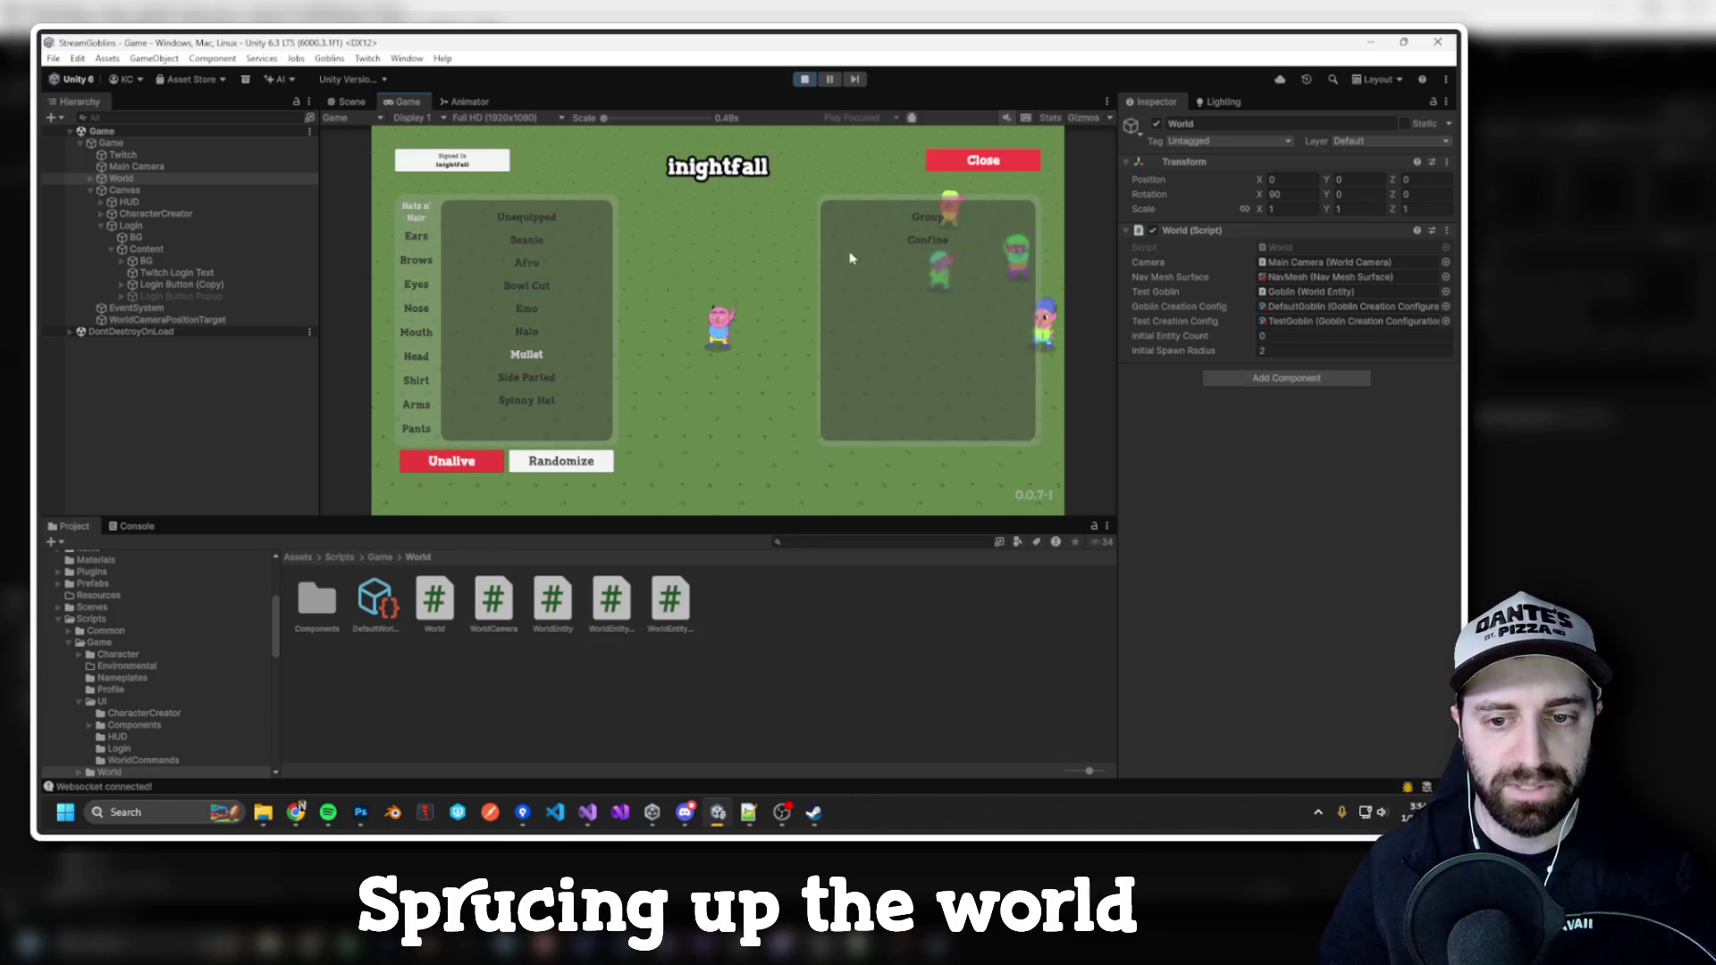
left_click(983, 160)
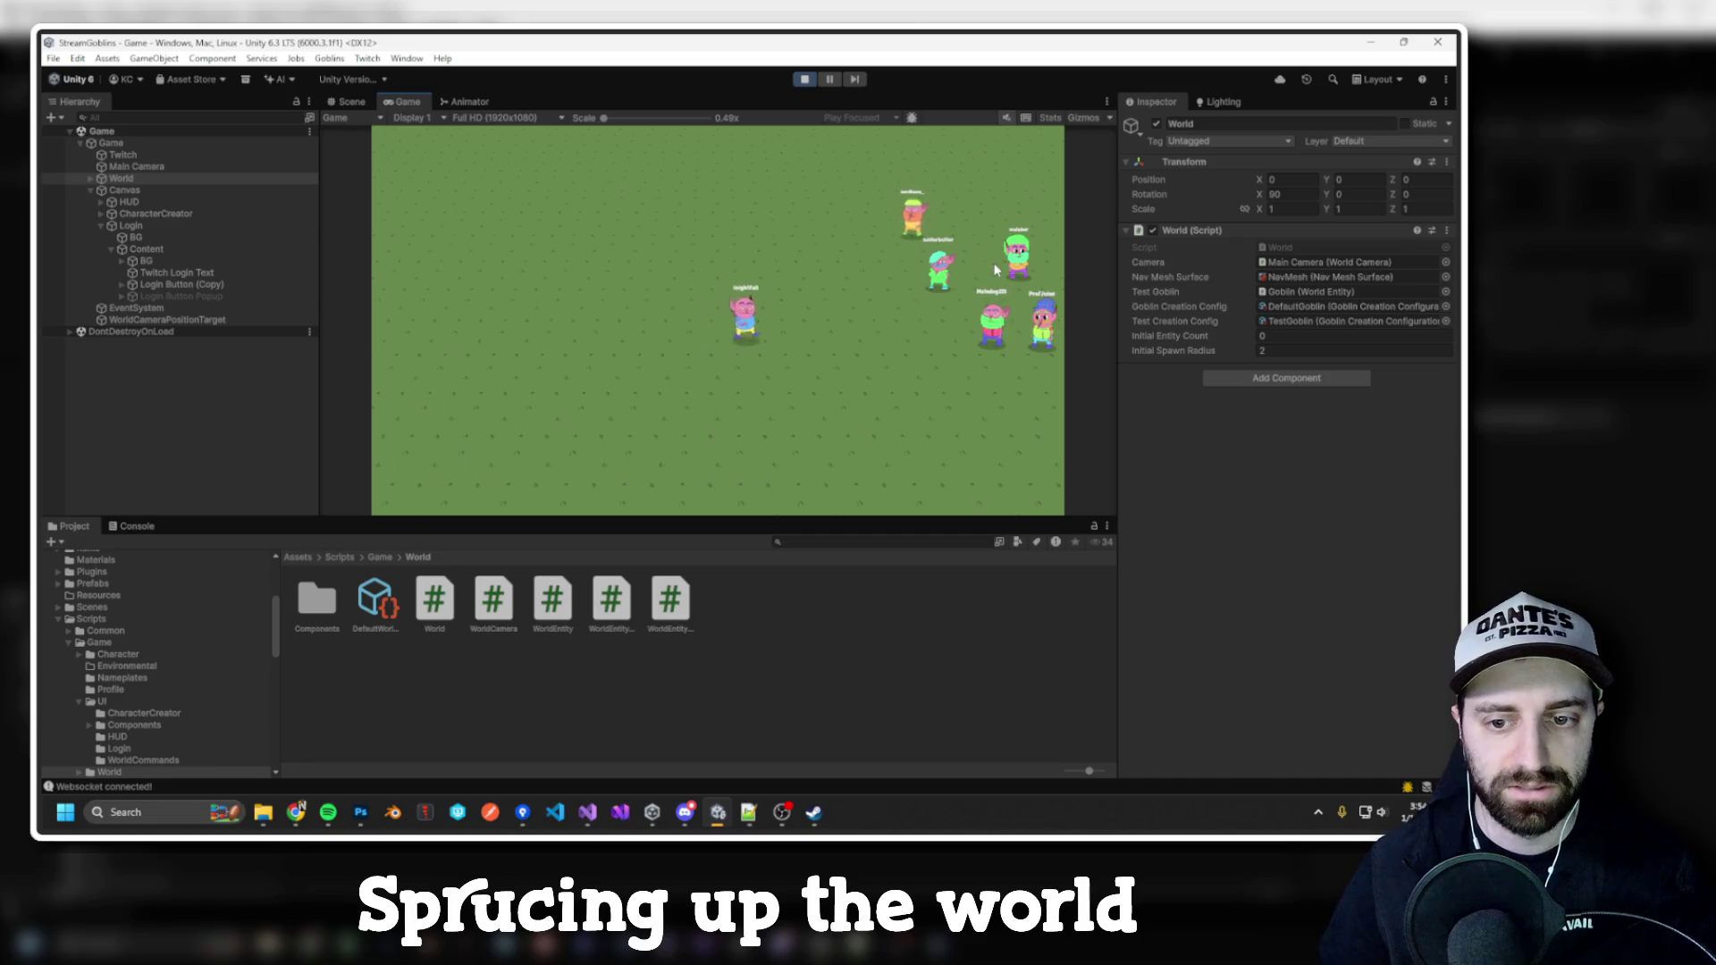
left_click(1003, 261)
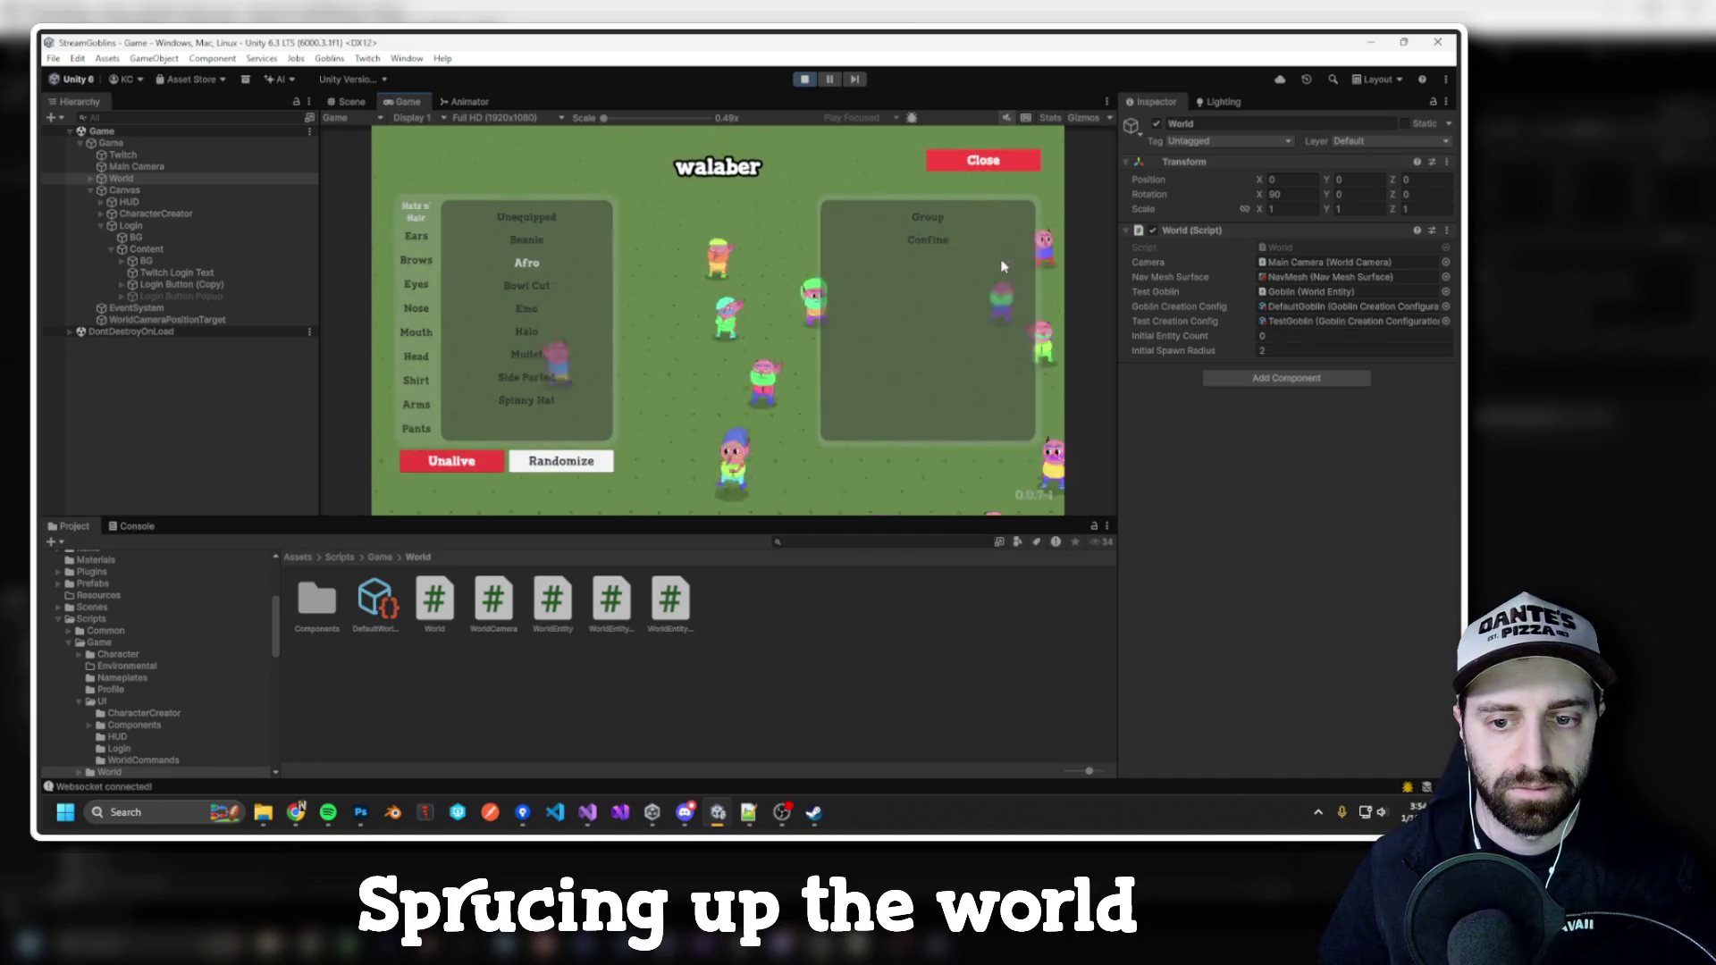